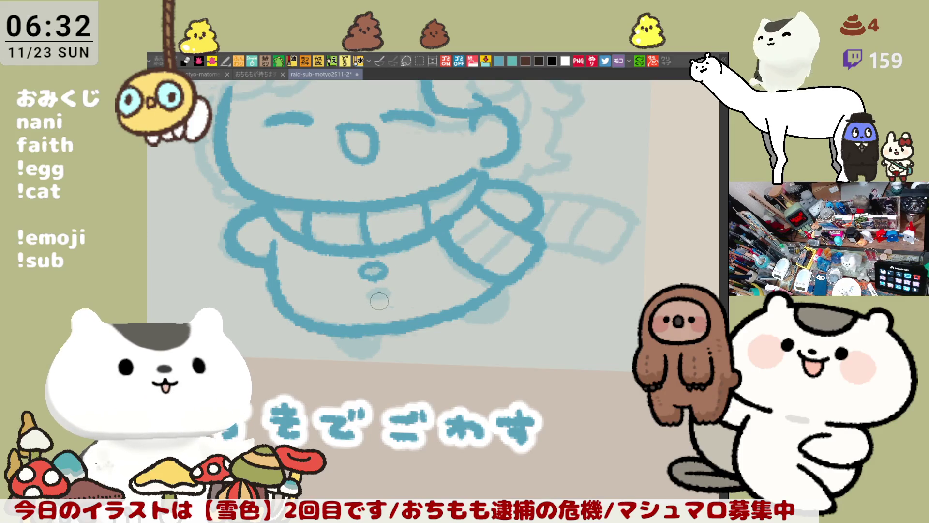
# Step: Ink a second button under the first and the girl's two feet in dark blue
pyautogui.moveTo(552, 275)
pyautogui.mouseDown()
pyautogui.moveTo(484, 271)
pyautogui.moveTo(524, 276)
pyautogui.mouseUp()
pyautogui.moveTo(339, 319)
pyautogui.mouseDown()
pyautogui.moveTo(383, 321)
pyautogui.moveTo(360, 352)
pyautogui.moveTo(395, 329)
pyautogui.mouseUp()
pyautogui.hotkey('ctrl', 'z')
pyautogui.hotkey('ctrl', 'z')
pyautogui.moveTo(341, 318)
pyautogui.mouseDown()
pyautogui.moveTo(394, 323)
pyautogui.moveTo(387, 321)
pyautogui.mouseUp()
pyautogui.hotkey('ctrl', 'z')
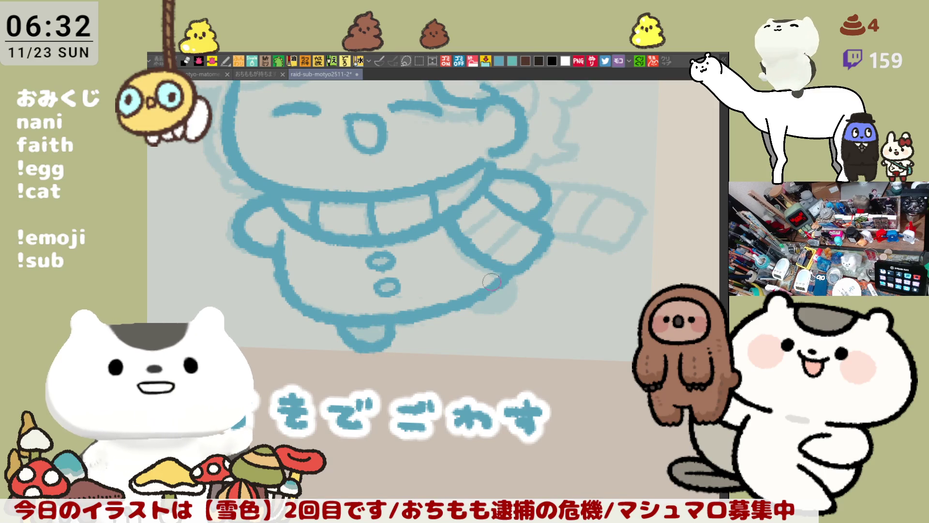
pyautogui.moveTo(480, 286)
pyautogui.mouseDown()
pyautogui.moveTo(418, 317)
pyautogui.moveTo(436, 302)
pyautogui.mouseUp()
pyautogui.hotkey('ctrl', 'z')
pyautogui.moveTo(396, 339); pyautogui.dragTo(435, 307)
# Step: With the view mirrored, ink the outstretched sleeve's top and bottom edges and two cuff stripes
pyautogui.press('h')
pyautogui.moveTo(376, 354)
pyautogui.mouseDown()
pyautogui.moveTo(339, 319)
pyautogui.moveTo(361, 304)
pyautogui.moveTo(376, 338)
pyautogui.moveTo(432, 313)
pyautogui.mouseUp()
pyautogui.hotkey('ctrl', 'z')
pyautogui.moveTo(376, 339); pyautogui.dragTo(433, 317)
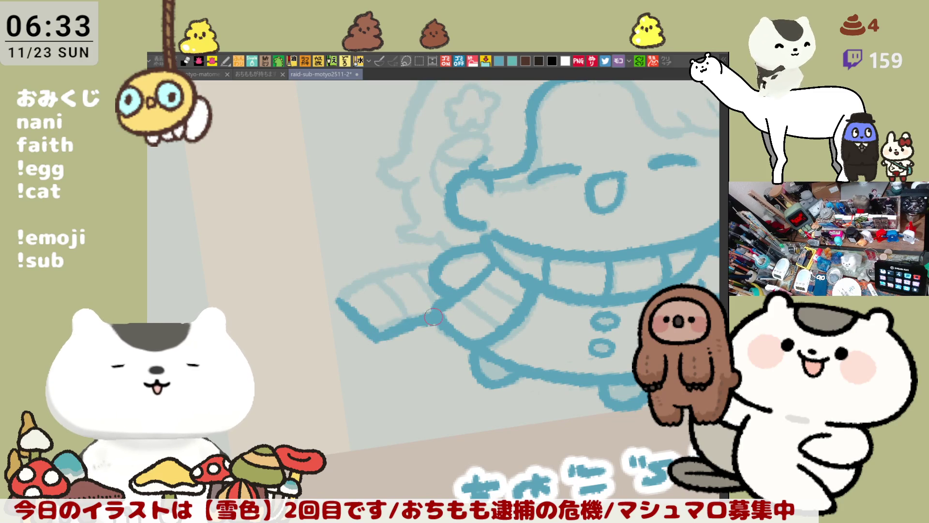
pyautogui.moveTo(347, 301); pyautogui.dragTo(435, 262)
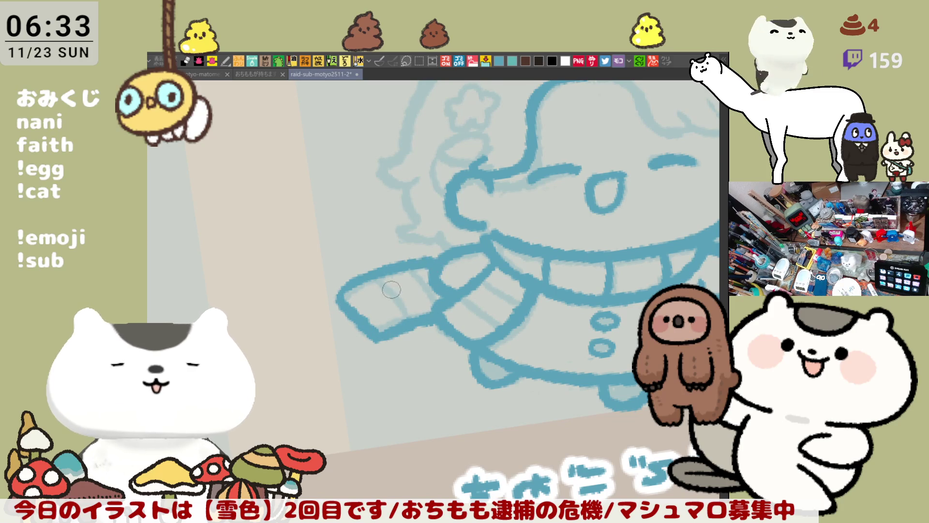
pyautogui.moveTo(376, 279); pyautogui.dragTo(406, 321)
pyautogui.hotkey('ctrl', 'z')
pyautogui.moveTo(376, 278); pyautogui.dragTo(407, 320)
pyautogui.moveTo(423, 269); pyautogui.dragTo(433, 299)
pyautogui.hotkey('ctrl', 'z')
pyautogui.moveTo(422, 266); pyautogui.dragTo(435, 307)
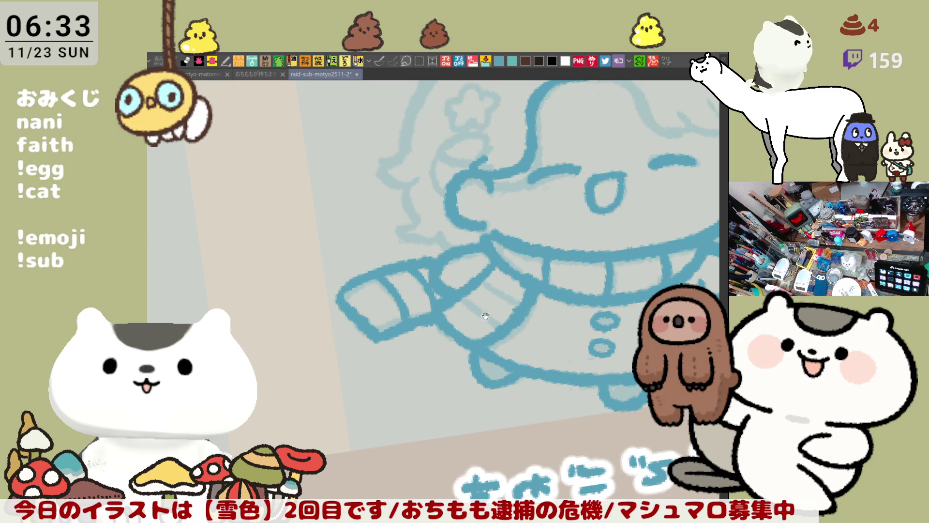
# Step: Draw the curls of hair beside and left of the girl's cheek
pyautogui.moveTo(399, 255); pyautogui.dragTo(407, 276)
pyautogui.moveTo(378, 248); pyautogui.dragTo(395, 267)
pyautogui.moveTo(381, 207); pyautogui.dragTo(379, 245)
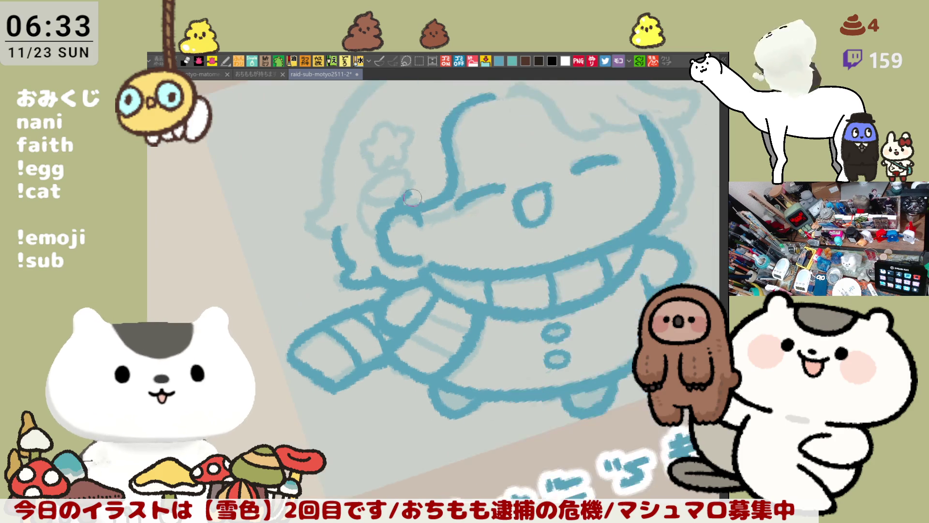
pyautogui.moveTo(386, 231)
pyautogui.mouseDown()
pyautogui.moveTo(366, 264)
pyautogui.moveTo(390, 266)
pyautogui.moveTo(490, 214)
pyautogui.moveTo(495, 255)
pyautogui.moveTo(521, 242)
pyautogui.mouseUp()
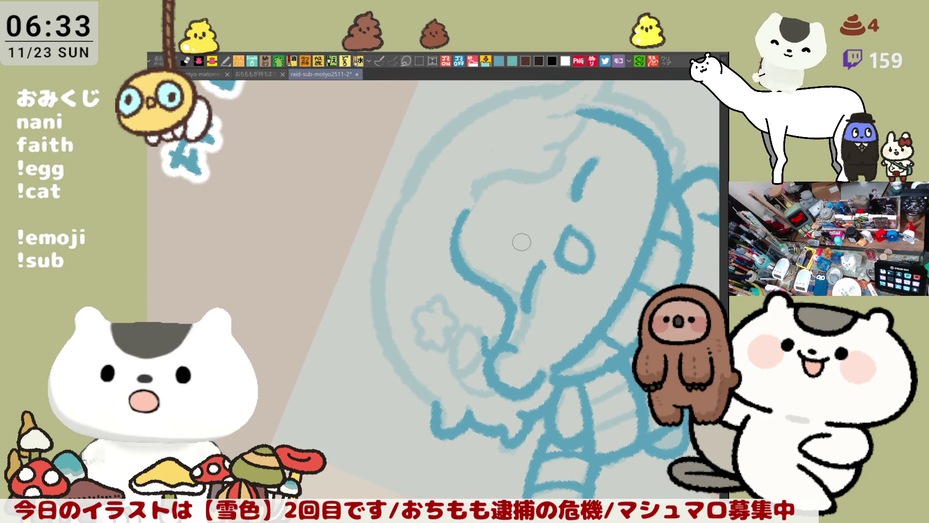
pyautogui.scroll(-6, 522, 242)
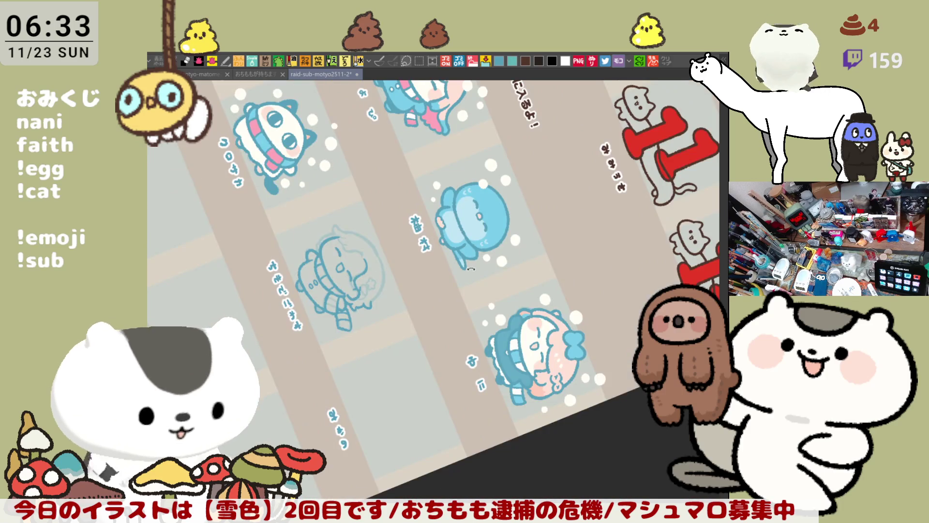
# Step: Zoom in on the girl's face and trace the hair outline from the top of the head
pyautogui.moveTo(471, 269); pyautogui.dragTo(583, 255)
pyautogui.scroll(5, 500, 260)
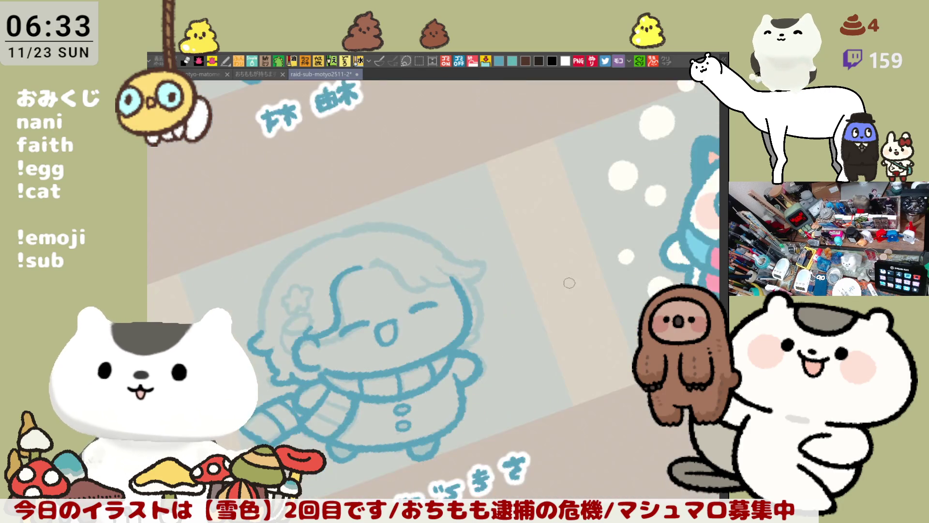
pyautogui.scroll(2, 584, 255)
pyautogui.scroll(3, 584, 255)
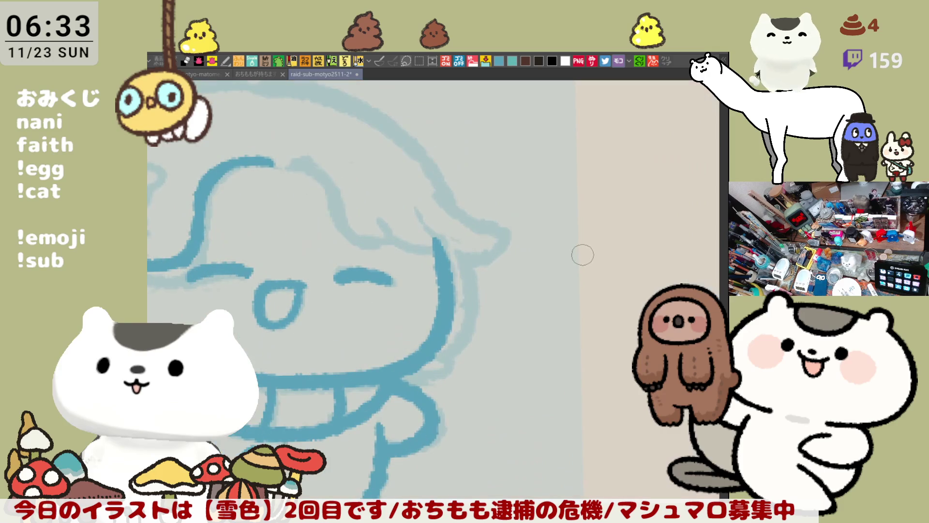
pyautogui.moveTo(425, 222)
pyautogui.mouseDown()
pyautogui.moveTo(471, 237)
pyautogui.moveTo(596, 228)
pyautogui.mouseUp()
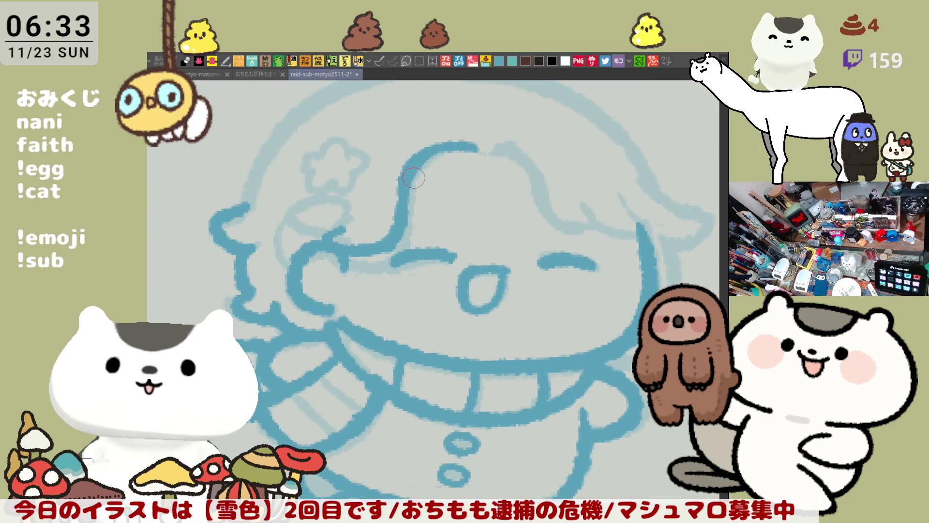
pyautogui.moveTo(472, 144); pyautogui.dragTo(551, 199)
pyautogui.hotkey('ctrl', 'z')
pyautogui.moveTo(469, 143)
pyautogui.mouseDown()
pyautogui.moveTo(532, 174)
pyautogui.moveTo(588, 230)
pyautogui.mouseUp()
pyautogui.hotkey('ctrl', 'z')
pyautogui.moveTo(472, 142)
pyautogui.mouseDown()
pyautogui.moveTo(523, 156)
pyautogui.moveTo(557, 215)
pyautogui.mouseUp()
pyautogui.hotkey('ctrl', 'z')
pyautogui.moveTo(469, 143)
pyautogui.mouseDown()
pyautogui.moveTo(503, 145)
pyautogui.moveTo(563, 220)
pyautogui.mouseUp()
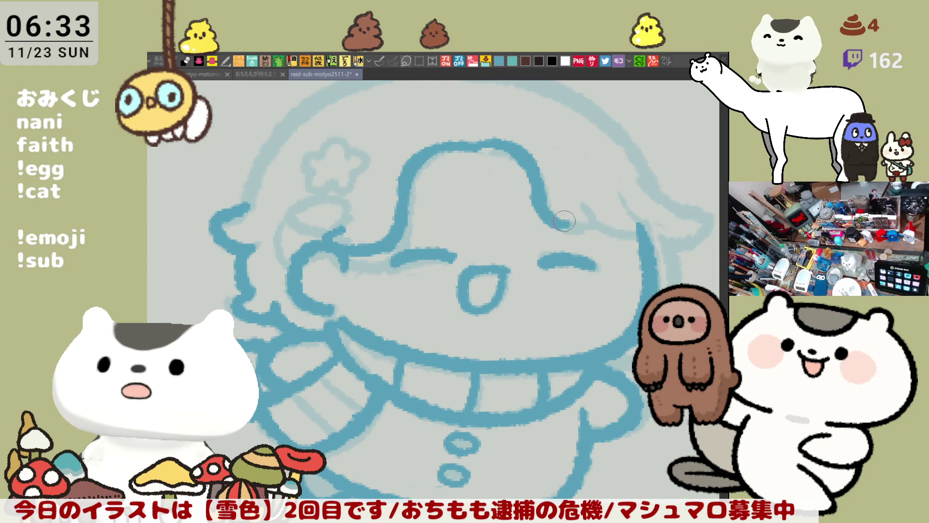
pyautogui.hotkey('ctrl', 'z')
pyautogui.moveTo(483, 141)
pyautogui.mouseDown()
pyautogui.moveTo(545, 198)
pyautogui.moveTo(547, 222)
pyautogui.moveTo(595, 242)
pyautogui.mouseUp()
pyautogui.hotkey('ctrl', 'z')
# Step: Extend the hair outline down the head's right side, with a short stroke at its end
pyautogui.moveTo(547, 197); pyautogui.dragTo(595, 232)
pyautogui.hotkey('ctrl', 'z')
pyautogui.moveTo(544, 199); pyautogui.dragTo(602, 228)
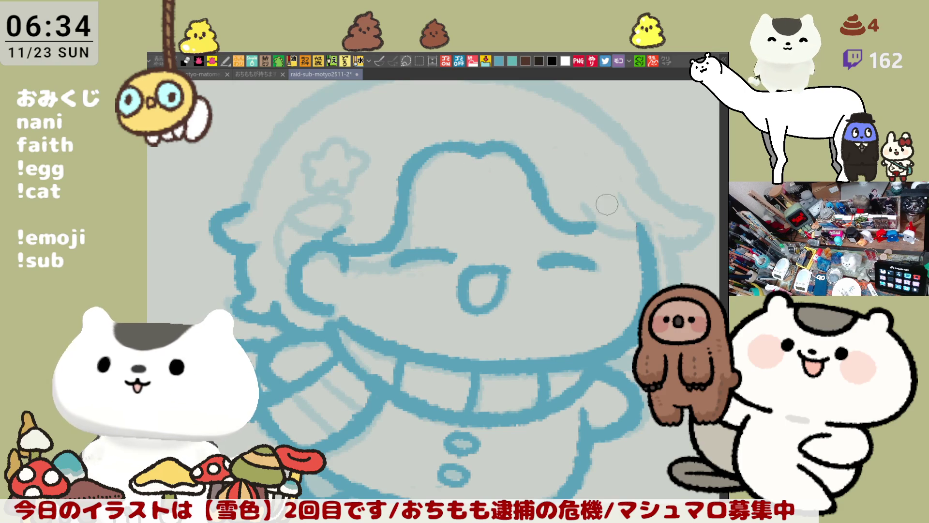
pyautogui.moveTo(582, 203)
pyautogui.mouseDown()
pyautogui.moveTo(587, 223)
pyautogui.moveTo(585, 212)
pyautogui.mouseUp()
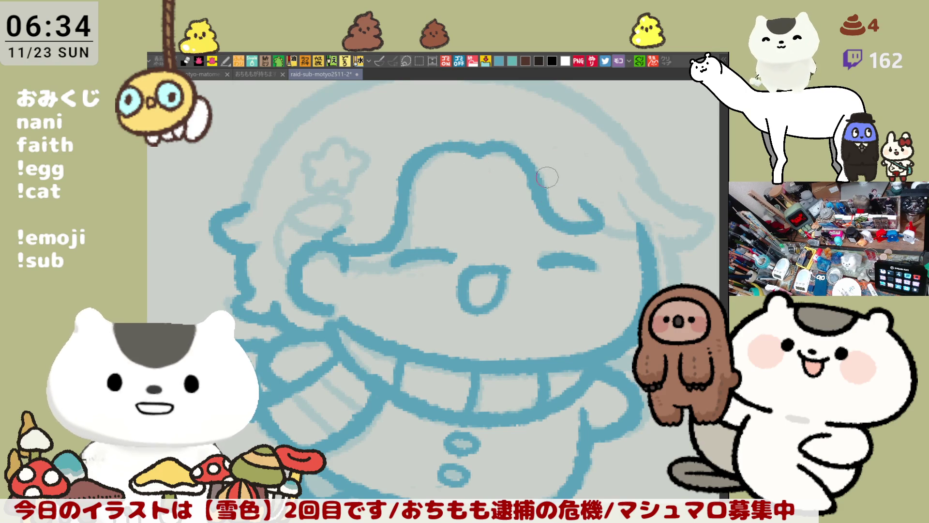
# Step: Ink the left edge of the face and the outline of the bangs curl
pyautogui.moveTo(563, 209); pyautogui.dragTo(414, 218)
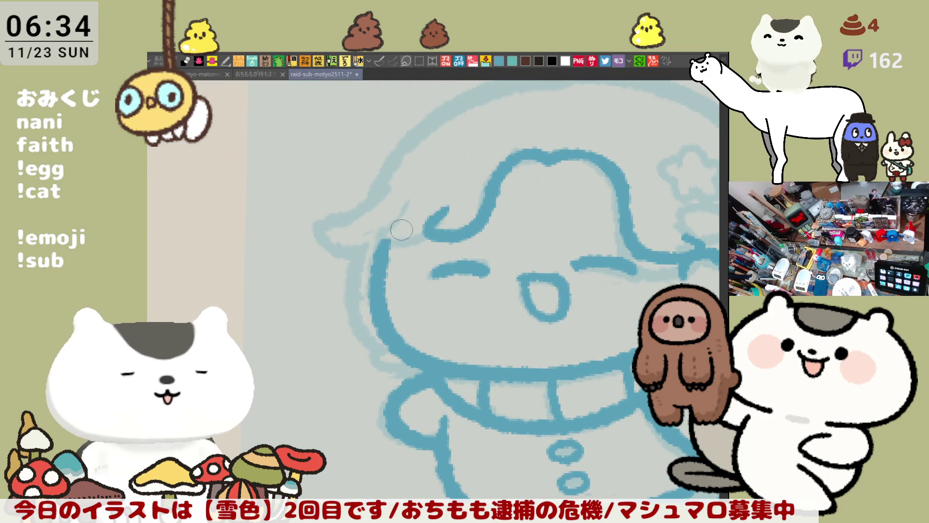
pyautogui.moveTo(377, 249)
pyautogui.mouseDown()
pyautogui.moveTo(426, 235)
pyautogui.moveTo(447, 211)
pyautogui.mouseUp()
pyautogui.hotkey('ctrl', 'z')
pyautogui.moveTo(373, 238); pyautogui.dragTo(430, 233)
pyautogui.hotkey('ctrl', 'z')
pyautogui.moveTo(370, 237); pyautogui.dragTo(438, 234)
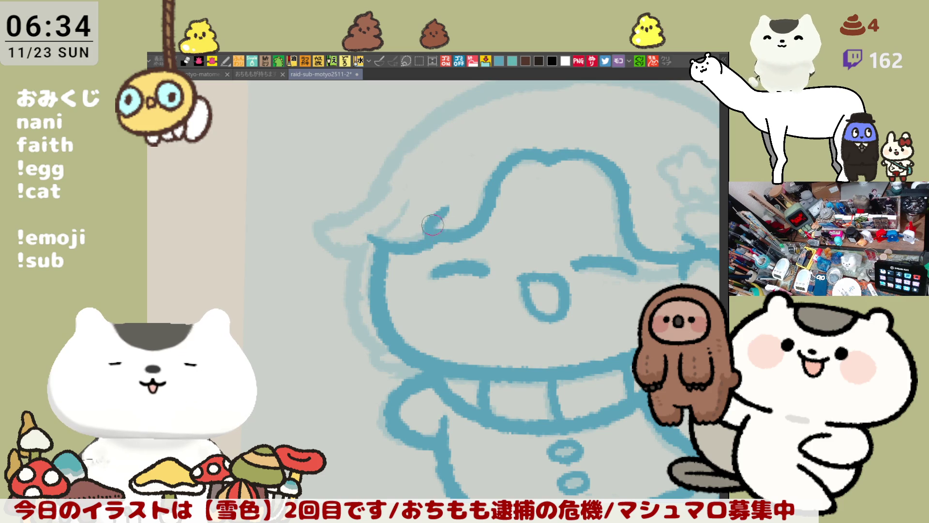
pyautogui.moveTo(407, 208); pyautogui.dragTo(377, 238)
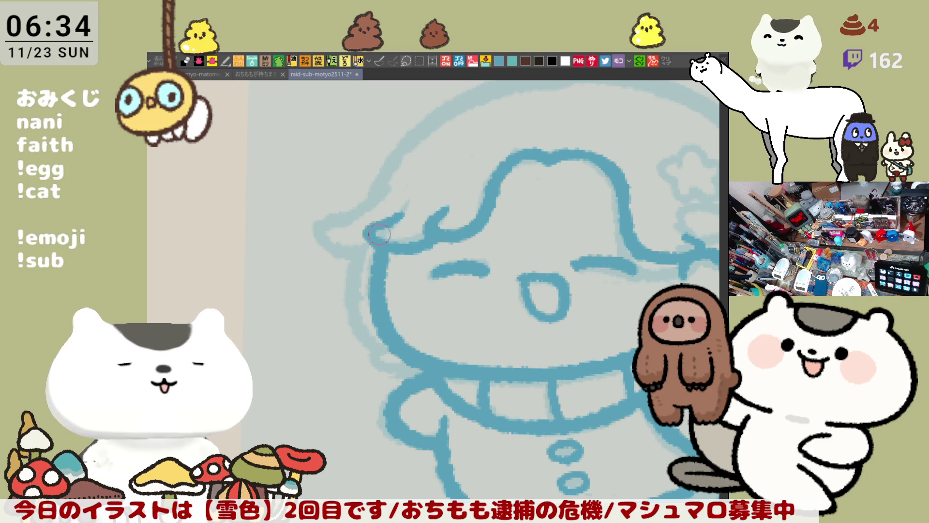
pyautogui.hotkey('ctrl', 'z')
pyautogui.moveTo(407, 209)
pyautogui.mouseDown()
pyautogui.moveTo(367, 232)
pyautogui.moveTo(384, 246)
pyautogui.mouseUp()
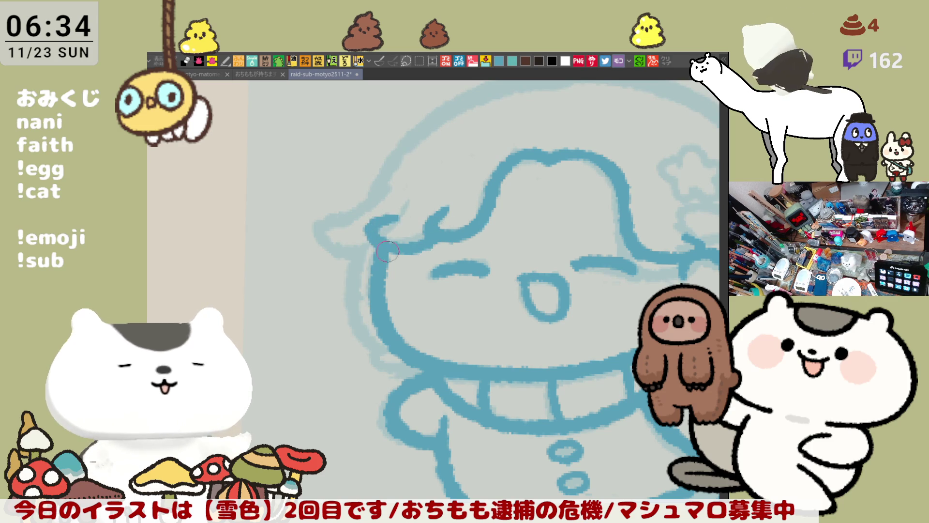
# Step: Ink the left cheek outline curving out and back beside the face
pyautogui.moveTo(512, 229)
pyautogui.mouseDown()
pyautogui.moveTo(436, 189)
pyautogui.moveTo(554, 221)
pyautogui.moveTo(560, 209)
pyautogui.mouseUp()
pyautogui.moveTo(286, 160)
pyautogui.mouseDown()
pyautogui.moveTo(267, 233)
pyautogui.moveTo(288, 268)
pyautogui.mouseUp()
pyautogui.hotkey('ctrl', 'z')
pyautogui.moveTo(286, 155)
pyautogui.mouseDown()
pyautogui.moveTo(270, 232)
pyautogui.moveTo(288, 269)
pyautogui.moveTo(284, 161)
pyautogui.moveTo(286, 264)
pyautogui.moveTo(302, 286)
pyautogui.moveTo(327, 299)
pyautogui.moveTo(336, 261)
pyautogui.moveTo(357, 250)
pyautogui.mouseUp()
pyautogui.hotkey('ctrl', 'z')
pyautogui.moveTo(296, 280)
pyautogui.mouseDown()
pyautogui.moveTo(274, 290)
pyautogui.moveTo(317, 302)
pyautogui.mouseUp()
pyautogui.hotkey('ctrl', 'z')
pyautogui.moveTo(296, 271); pyautogui.dragTo(317, 305)
pyautogui.hotkey('ctrl', 'z')
pyautogui.moveTo(300, 264)
pyautogui.mouseDown()
pyautogui.moveTo(276, 287)
pyautogui.moveTo(322, 284)
pyautogui.mouseUp()
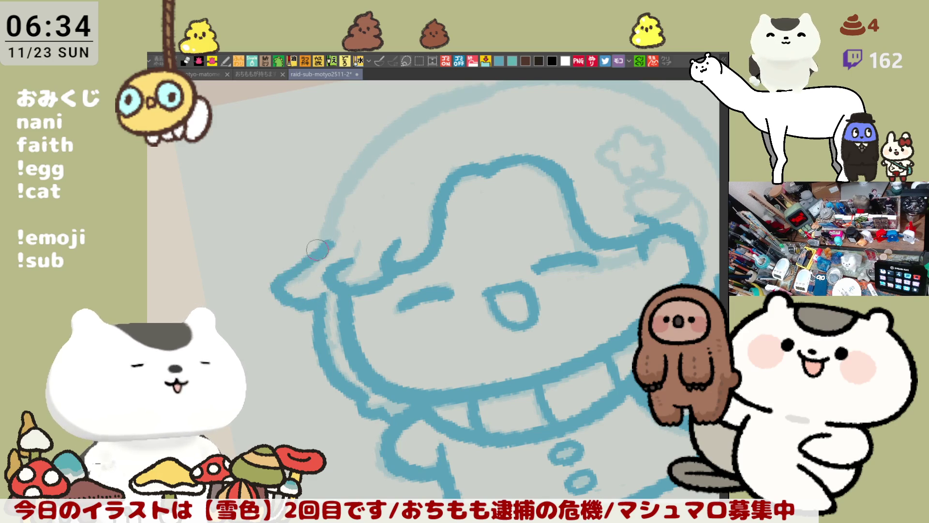
pyautogui.hotkey('ctrl', 'z')
pyautogui.moveTo(308, 279)
pyautogui.mouseDown()
pyautogui.moveTo(271, 290)
pyautogui.moveTo(321, 302)
pyautogui.mouseUp()
# Step: Draw a stroke from the left cheek up toward the hair
pyautogui.moveTo(293, 269); pyautogui.dragTo(324, 248)
pyautogui.hotkey('ctrl', 'z')
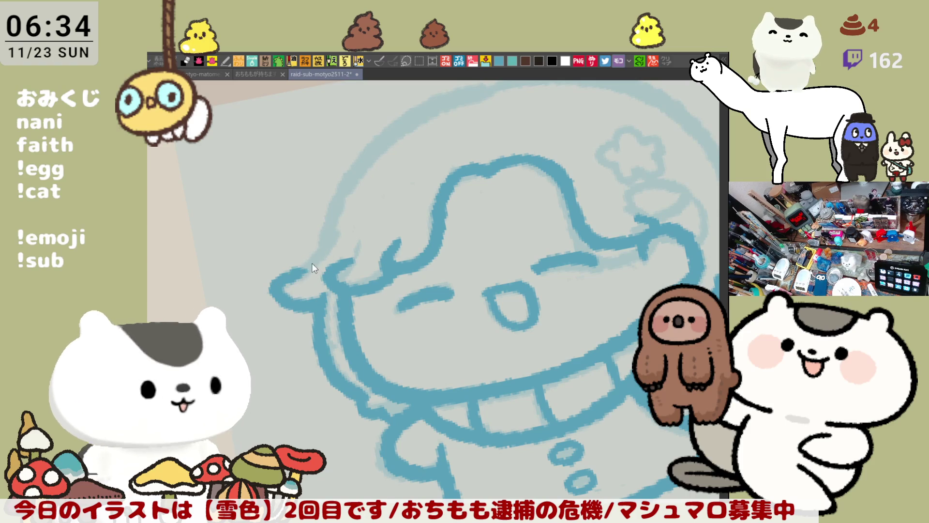
pyautogui.moveTo(309, 261); pyautogui.dragTo(334, 231)
pyautogui.hotkey('ctrl', 'z')
pyautogui.moveTo(290, 280); pyautogui.dragTo(335, 235)
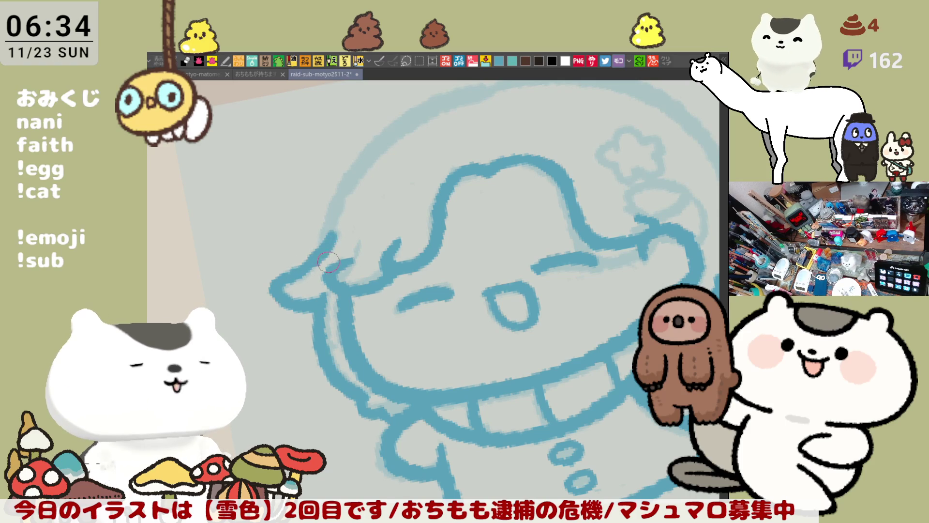
# Step: In a mirrored, tilted view, ink the upper-right outline around the head, then restore the view
pyautogui.press('h')
pyautogui.press('-')
pyautogui.moveTo(473, 139)
pyautogui.mouseDown()
pyautogui.moveTo(625, 273)
pyautogui.moveTo(633, 296)
pyautogui.mouseUp()
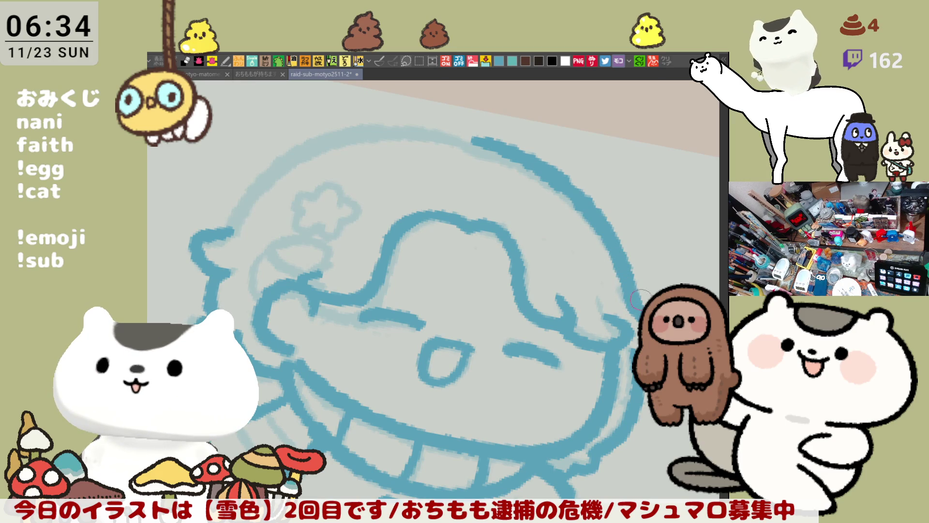
pyautogui.press('h')
pyautogui.press('-')
# Step: Extend the head's top outline, add a curve beside it, and trace the flower ornament darker
pyautogui.moveTo(428, 128)
pyautogui.mouseDown()
pyautogui.moveTo(586, 194)
pyautogui.moveTo(629, 283)
pyautogui.mouseUp()
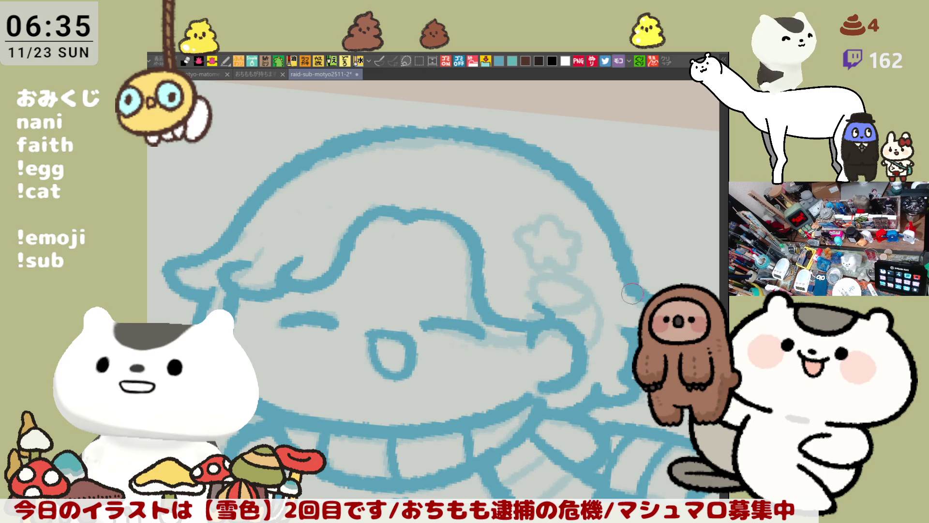
pyautogui.moveTo(641, 290); pyautogui.dragTo(648, 263)
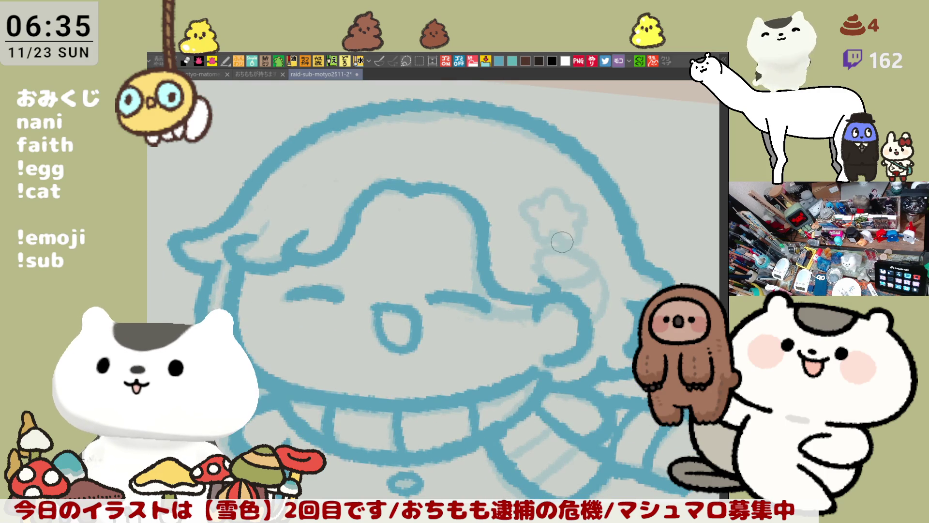
pyautogui.moveTo(539, 278)
pyautogui.mouseDown()
pyautogui.moveTo(594, 264)
pyautogui.moveTo(551, 283)
pyautogui.moveTo(563, 242)
pyautogui.moveTo(553, 285)
pyautogui.moveTo(576, 239)
pyautogui.moveTo(560, 284)
pyautogui.mouseUp()
pyautogui.hotkey('ctrl', 'z')
pyautogui.hotkey('ctrl', 'z')
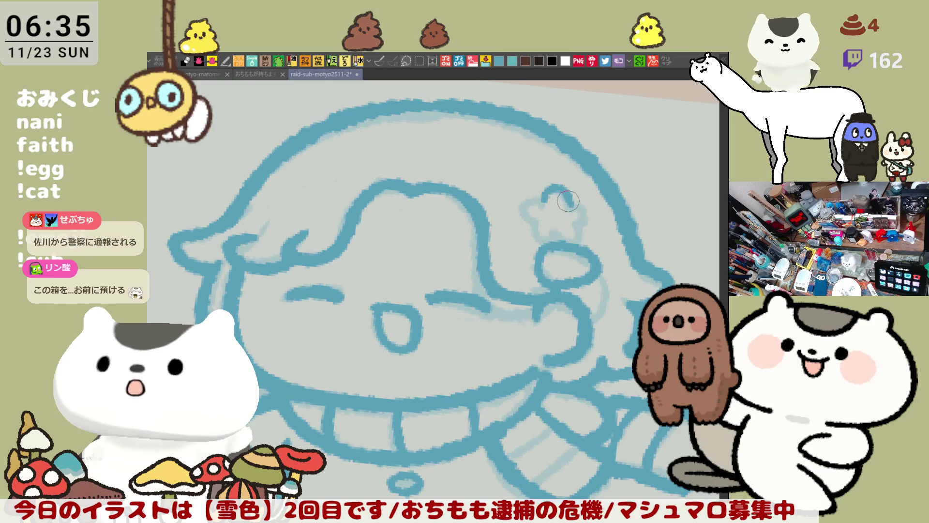
pyautogui.moveTo(555, 199)
pyautogui.mouseDown()
pyautogui.moveTo(531, 202)
pyautogui.moveTo(523, 224)
pyautogui.moveTo(555, 236)
pyautogui.moveTo(583, 208)
pyautogui.moveTo(588, 227)
pyautogui.moveTo(535, 278)
pyautogui.moveTo(547, 283)
pyautogui.moveTo(541, 260)
pyautogui.moveTo(558, 275)
pyautogui.mouseUp()
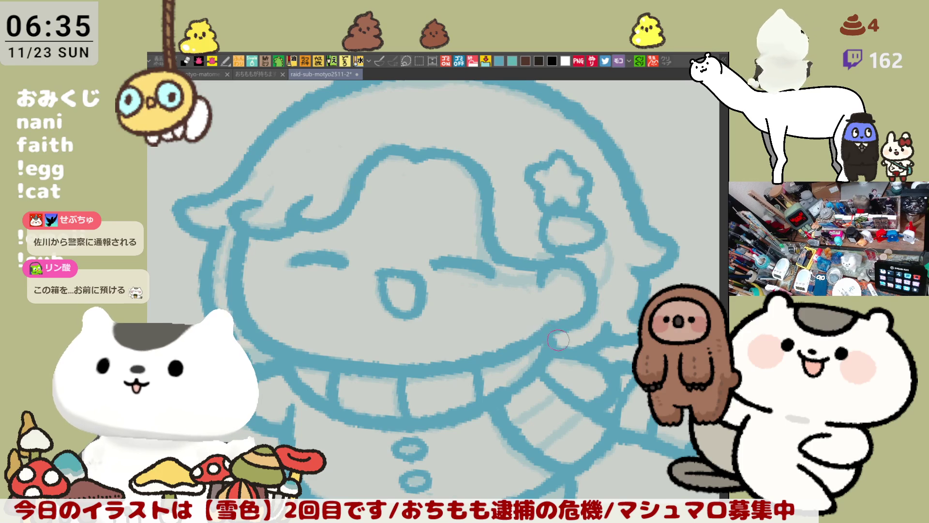
# Step: Pan and rotate the view so the girl's sketch stands upright
pyautogui.moveTo(566, 355)
pyautogui.mouseDown()
pyautogui.moveTo(517, 300)
pyautogui.moveTo(493, 289)
pyautogui.mouseUp()
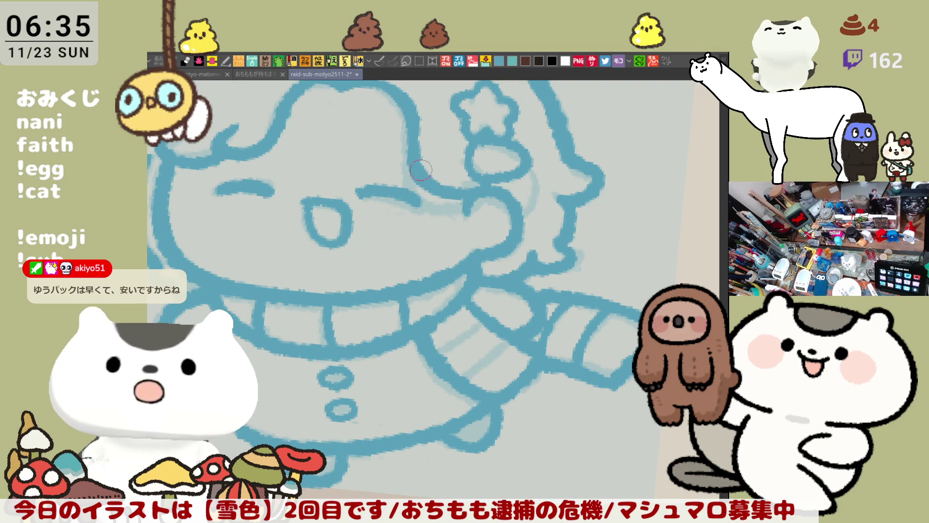
pyautogui.moveTo(432, 226); pyautogui.dragTo(546, 221)
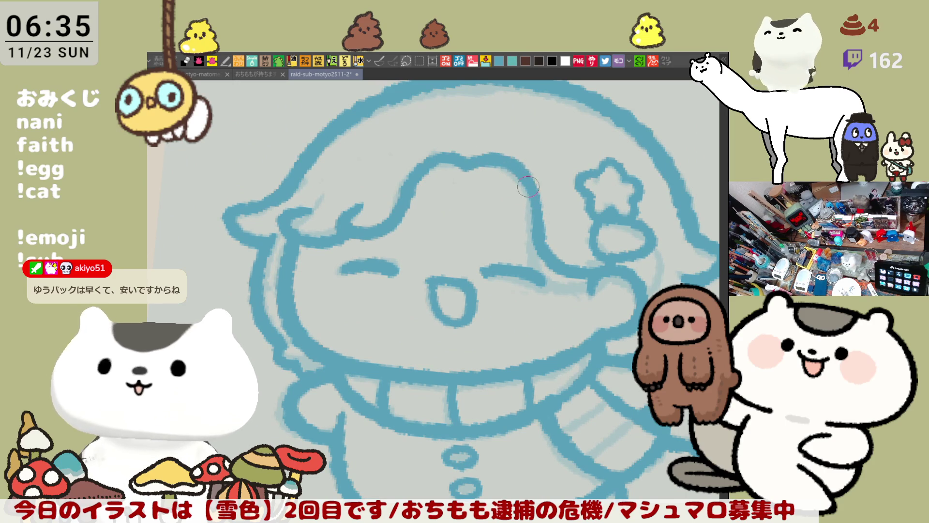
pyautogui.moveTo(519, 165); pyautogui.dragTo(448, 372)
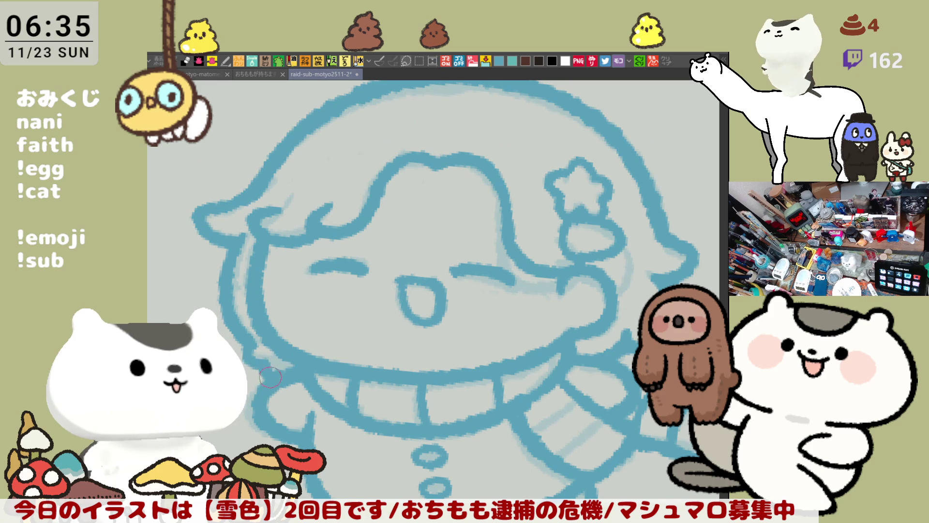
# Step: Centre and zoom in on the girl, then paint stripes across her scarf
pyautogui.scroll(-5, 335, 348)
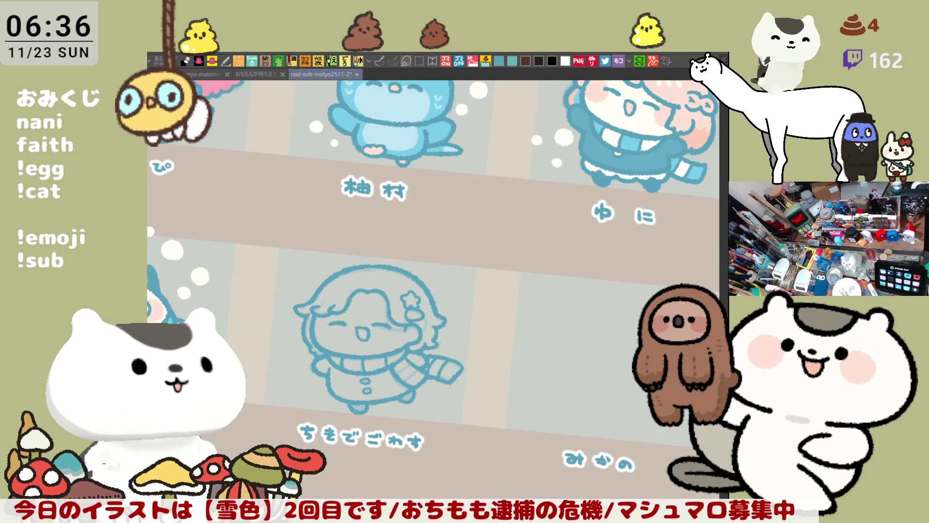
pyautogui.scroll(1, 421, 313)
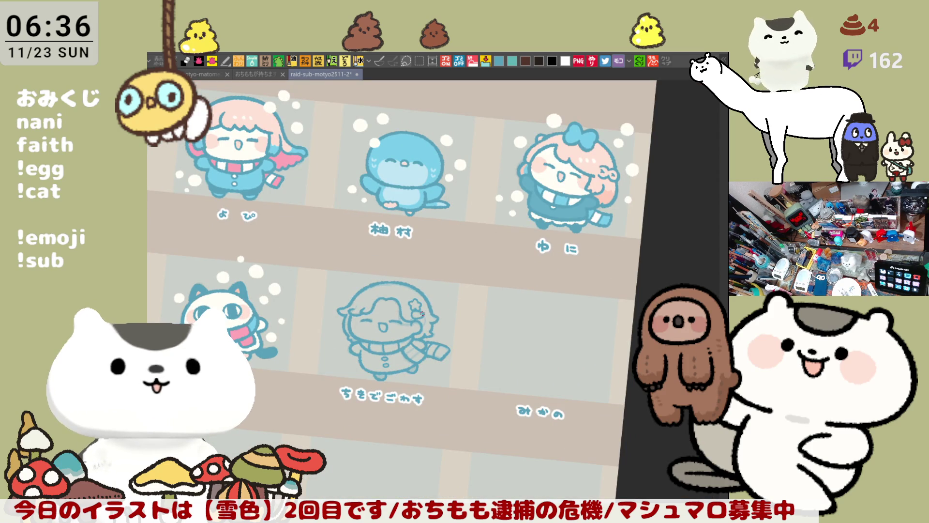
pyautogui.scroll(4, 422, 313)
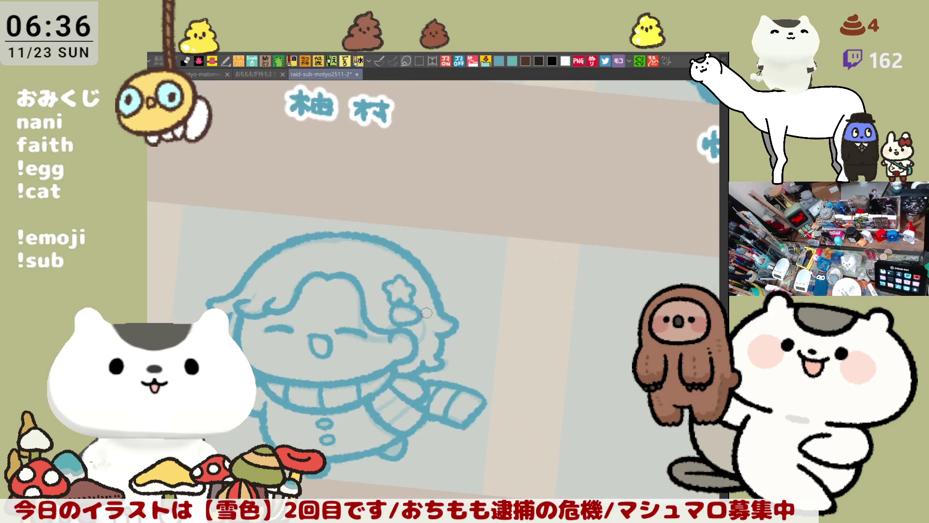
pyautogui.moveTo(398, 338); pyautogui.dragTo(540, 294)
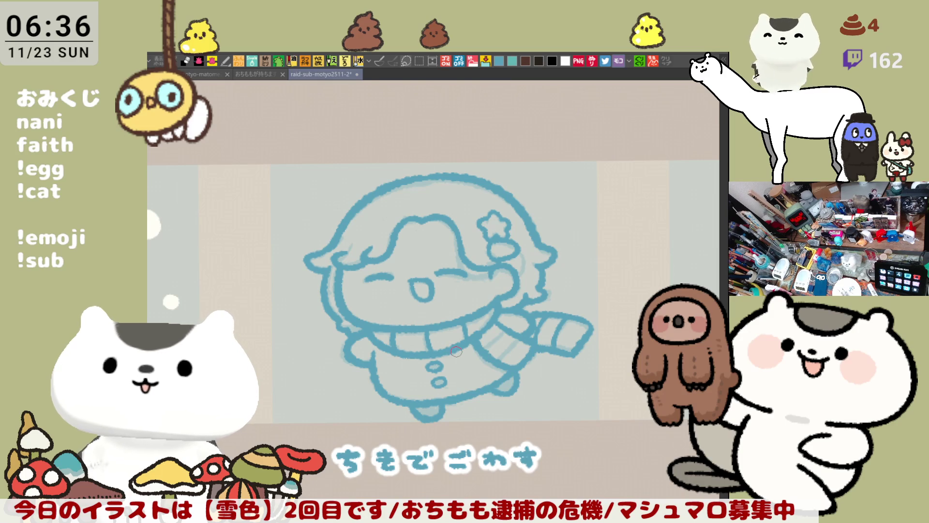
pyautogui.scroll(4, 456, 351)
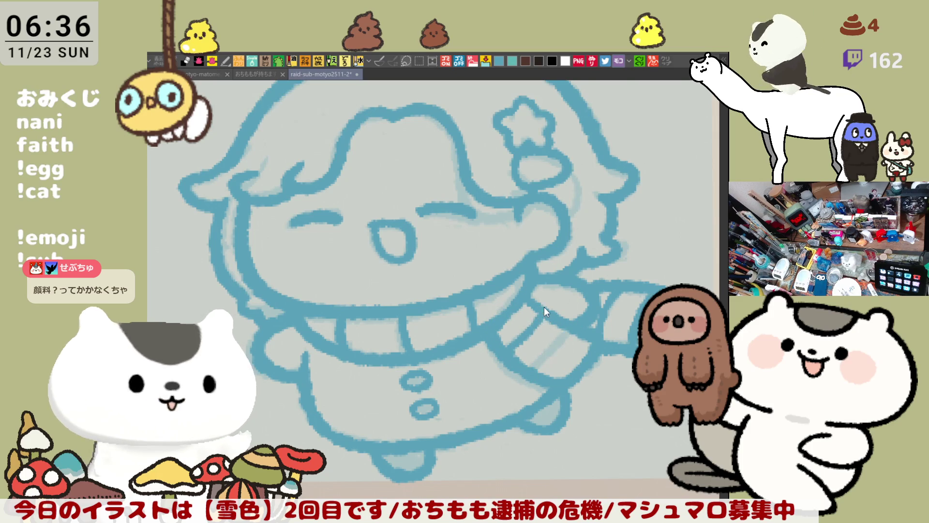
pyautogui.moveTo(517, 335)
pyautogui.mouseDown()
pyautogui.moveTo(532, 325)
pyautogui.moveTo(528, 373)
pyautogui.moveTo(505, 340)
pyautogui.mouseUp()
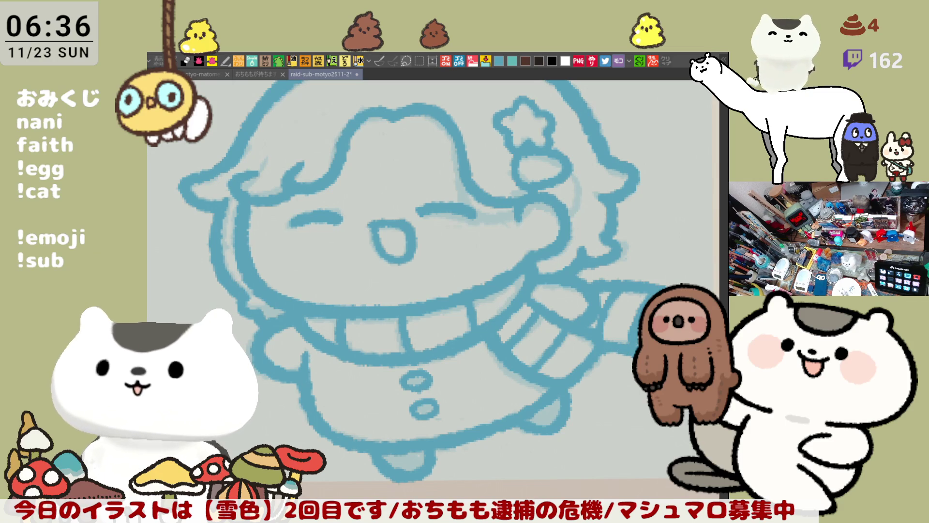
# Step: Add a mark inside the ring under the star ornament
pyautogui.scroll(-2, 623, 404)
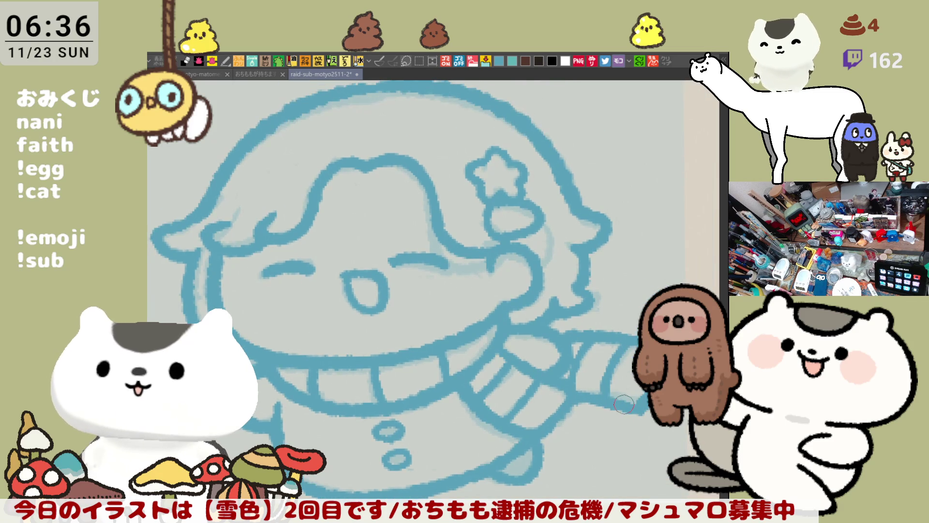
pyautogui.scroll(-1, 624, 404)
pyautogui.scroll(-1, 623, 404)
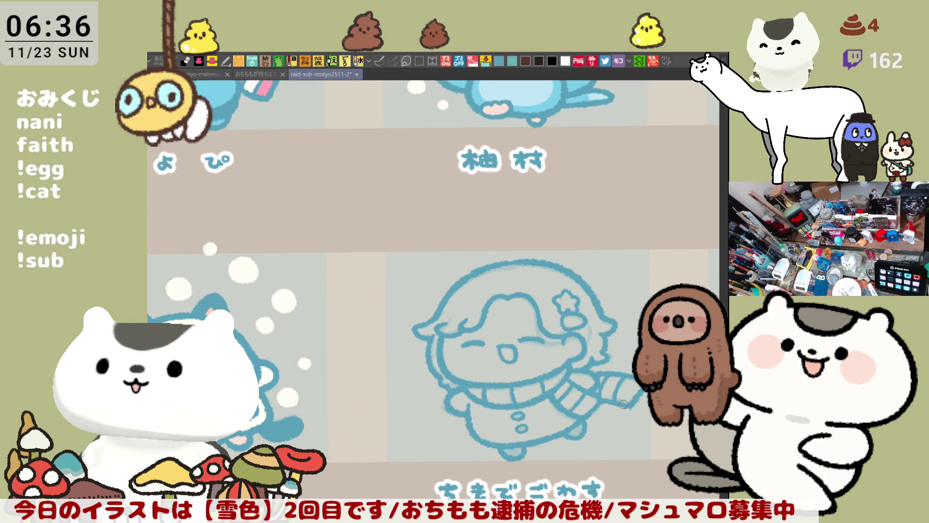
pyautogui.scroll(5, 623, 404)
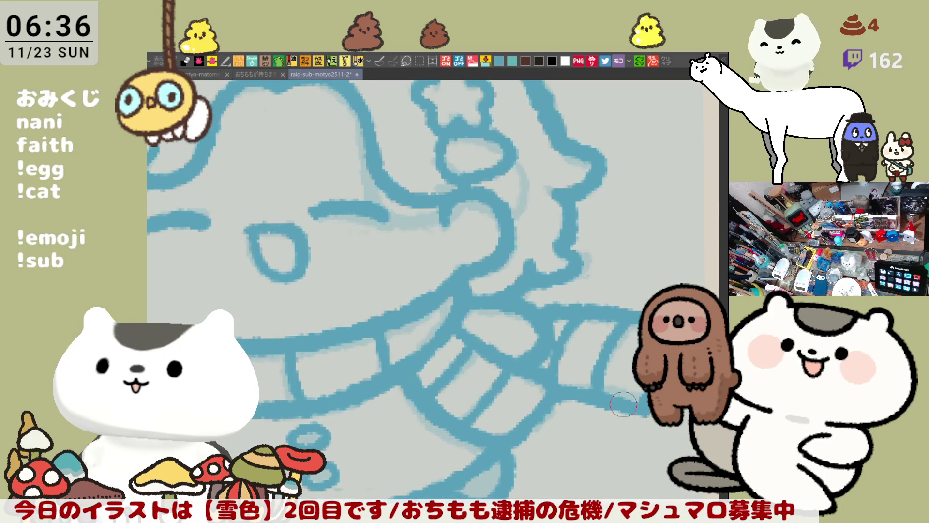
pyautogui.scroll(-2, 623, 404)
pyautogui.scroll(2, 482, 249)
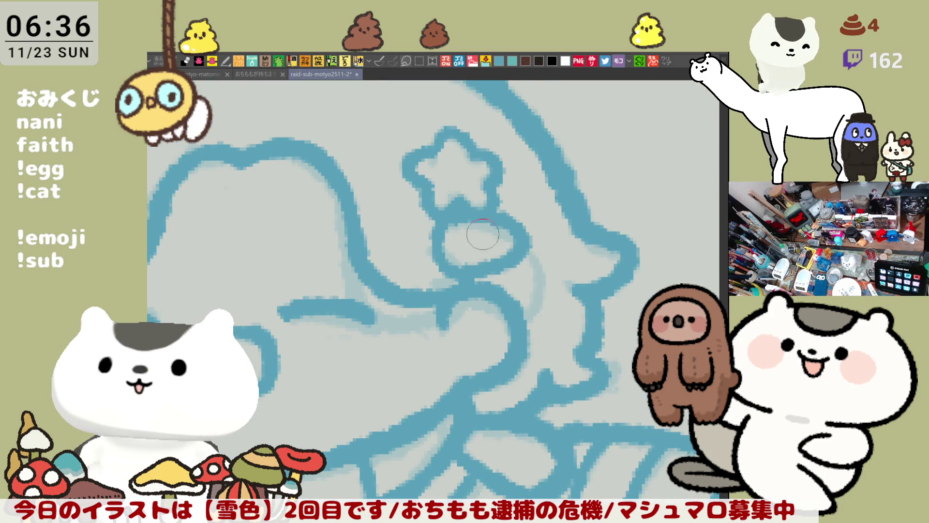
pyautogui.moveTo(464, 241)
pyautogui.mouseDown()
pyautogui.moveTo(482, 249)
pyautogui.moveTo(466, 250)
pyautogui.moveTo(574, 230)
pyautogui.mouseUp()
# Step: Lasso-fill the whole chibi girl with flat blue
pyautogui.scroll(-8, 608, 216)
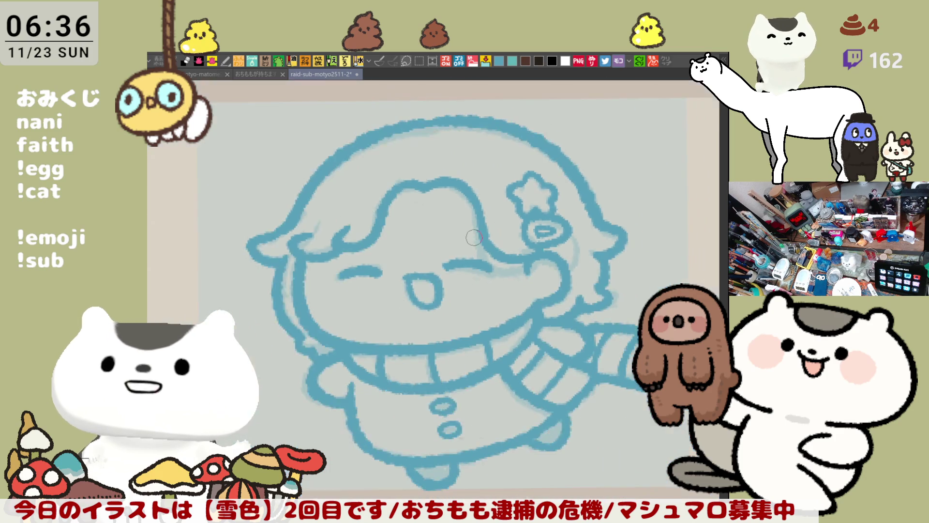
pyautogui.scroll(2, 474, 237)
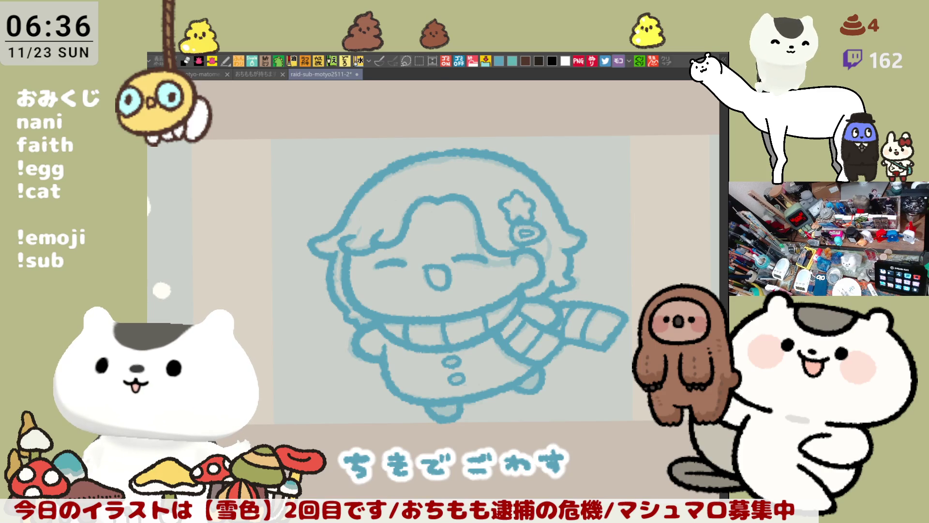
pyautogui.moveTo(519, 464)
pyautogui.mouseDown()
pyautogui.moveTo(473, 109)
pyautogui.moveTo(697, 281)
pyautogui.mouseUp()
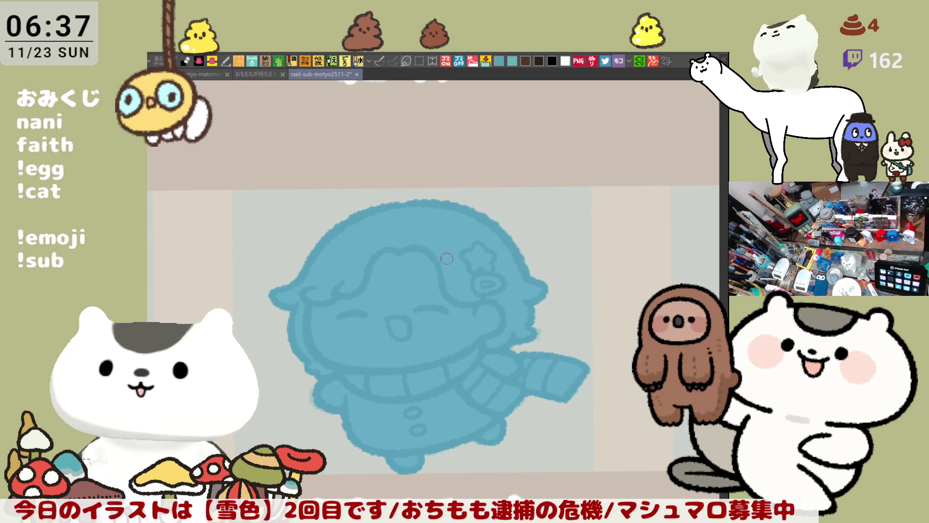
# Step: Fill the hair light blue, the face cream-white, the mouth pink, and blush the left cheek
pyautogui.click(502, 267)
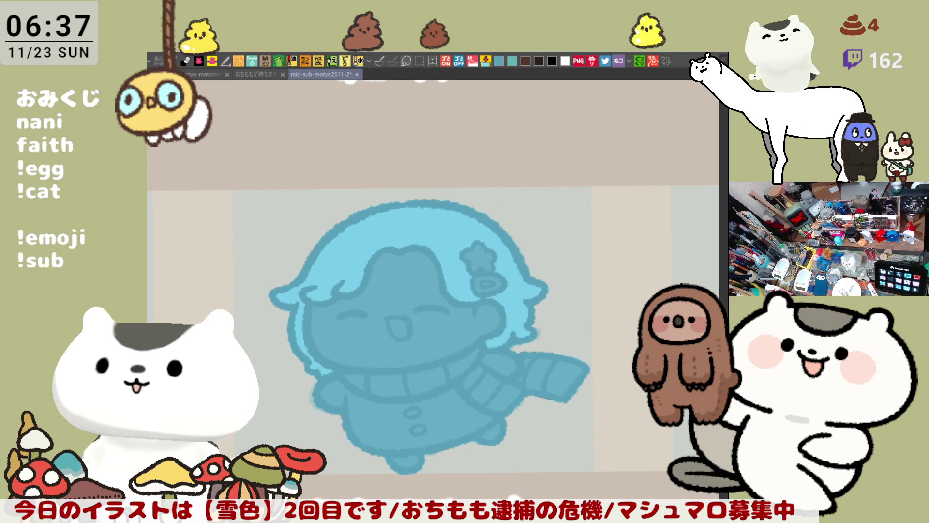
pyautogui.click(407, 361)
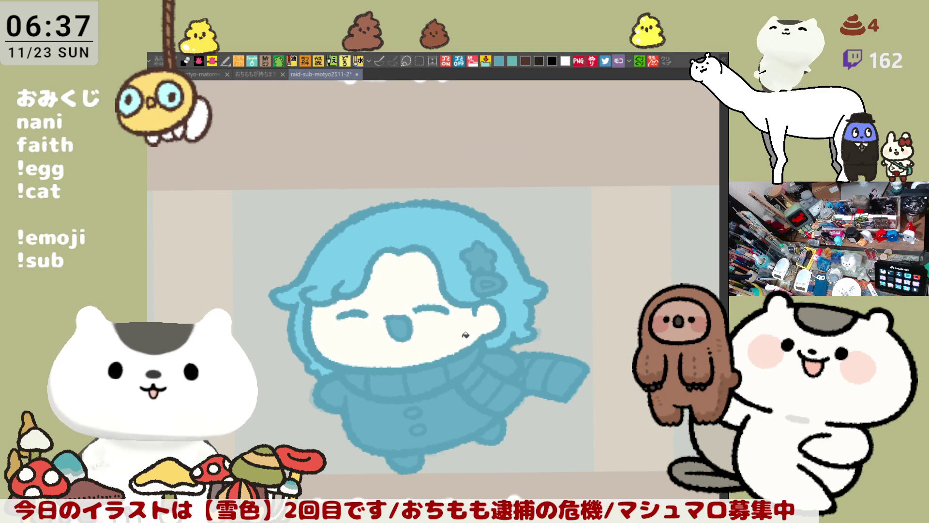
pyautogui.moveTo(481, 430); pyautogui.dragTo(577, 348)
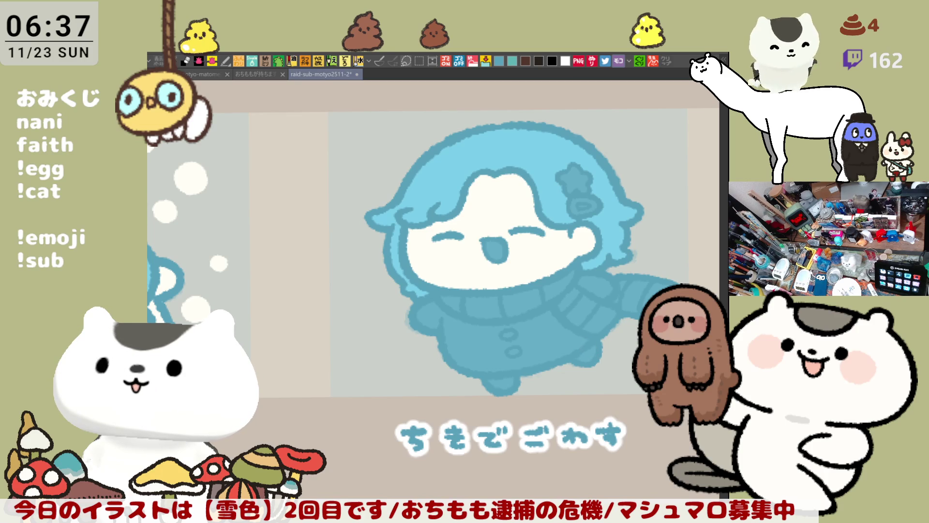
pyautogui.click(497, 253)
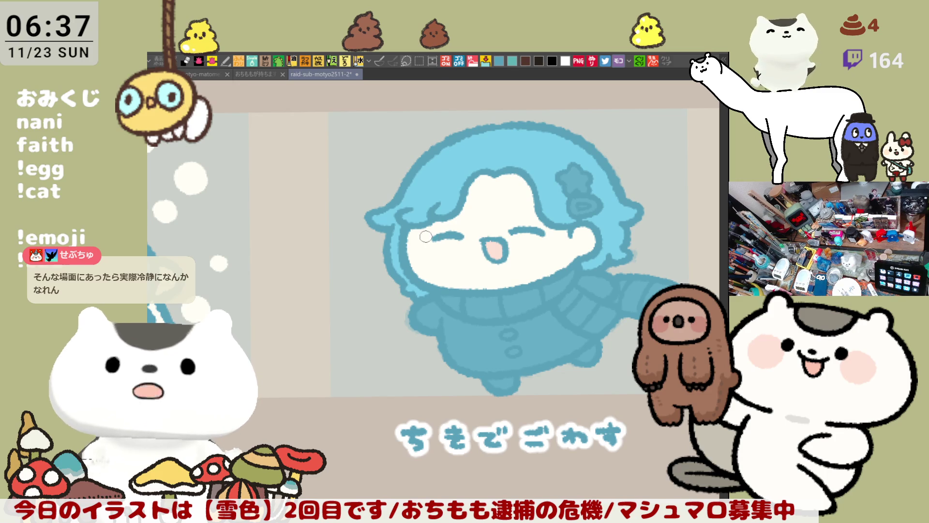
pyautogui.moveTo(428, 238)
pyautogui.mouseDown()
pyautogui.moveTo(435, 266)
pyautogui.moveTo(437, 232)
pyautogui.moveTo(436, 265)
pyautogui.moveTo(424, 235)
pyautogui.moveTo(434, 265)
pyautogui.moveTo(437, 232)
pyautogui.moveTo(434, 266)
pyautogui.moveTo(440, 237)
pyautogui.moveTo(414, 247)
pyautogui.moveTo(447, 244)
pyautogui.moveTo(436, 234)
pyautogui.moveTo(456, 246)
pyautogui.mouseUp()
# Step: Retry the left-cheek blush and paint a pink airbrush blush on the right cheek
pyautogui.hotkey('ctrl', 'z')
pyautogui.hotkey('ctrl', 'y')
pyautogui.hotkey('ctrl', 'z')
pyautogui.hotkey('ctrl', 'z')
pyautogui.hotkey('ctrl', 'z')
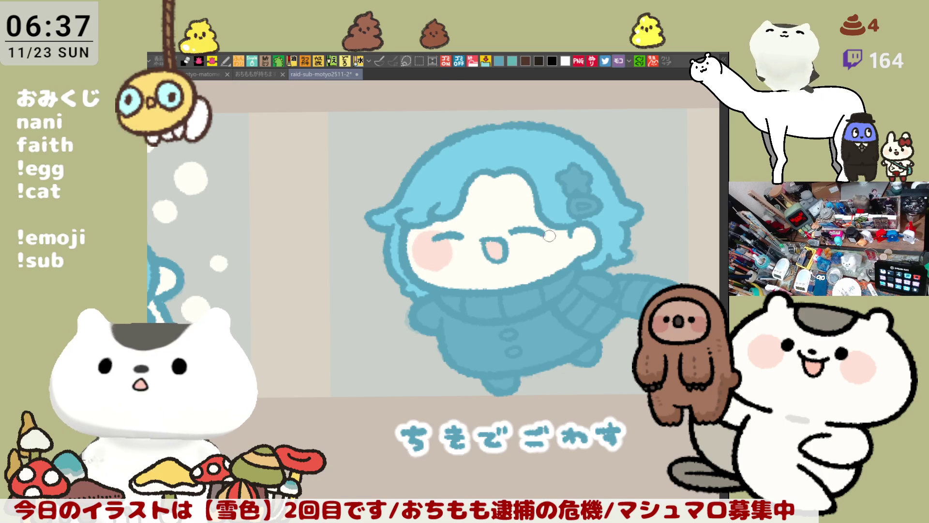
pyautogui.moveTo(537, 244)
pyautogui.mouseDown()
pyautogui.moveTo(569, 249)
pyautogui.moveTo(566, 235)
pyautogui.mouseUp()
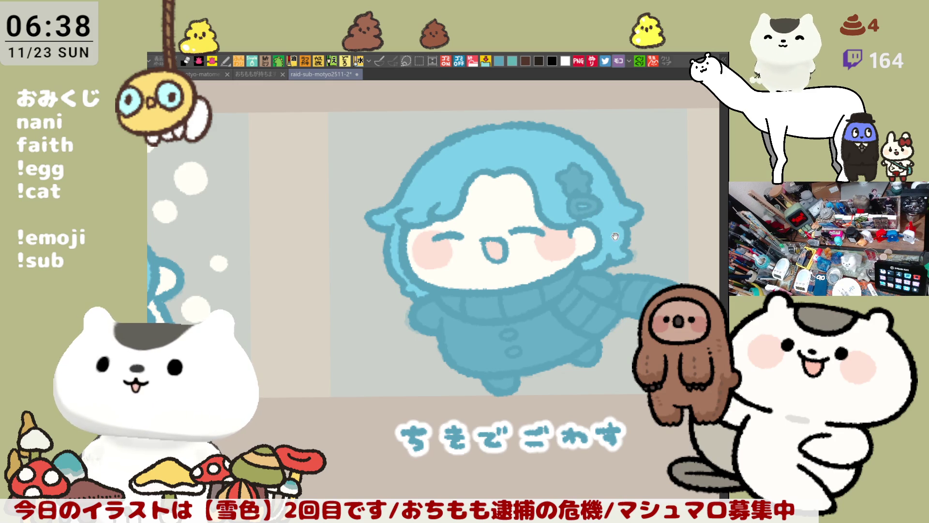
# Step: Paint the ribbons on the left and right sides of the hair pink
pyautogui.scroll(-1, 579, 246)
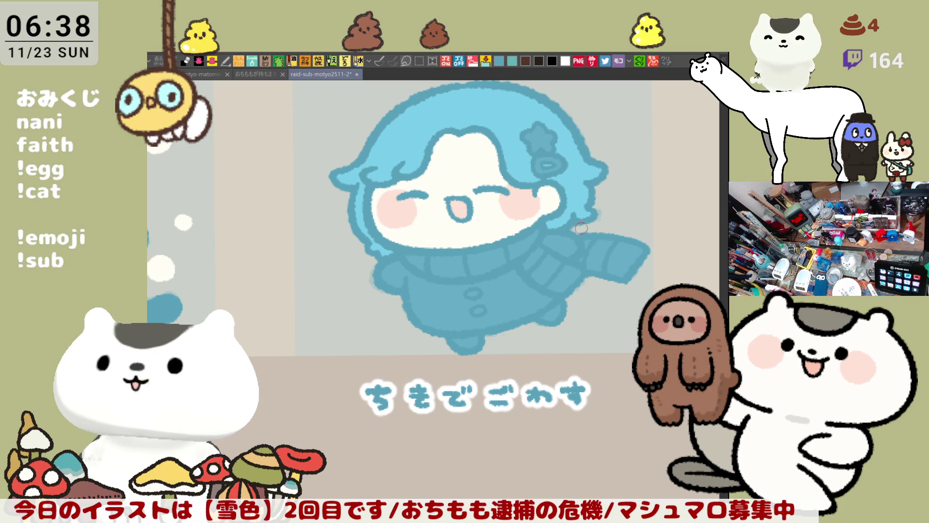
pyautogui.scroll(1, 577, 218)
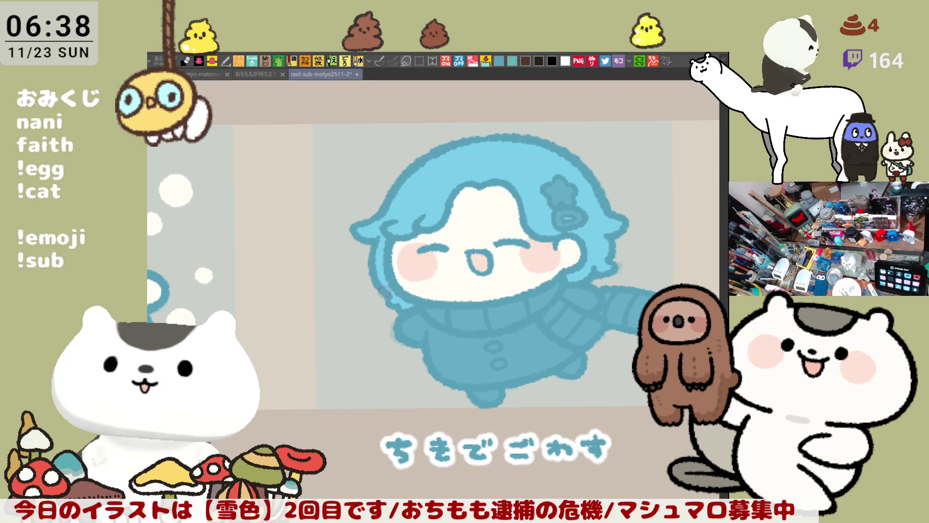
pyautogui.moveTo(389, 298); pyautogui.dragTo(410, 305)
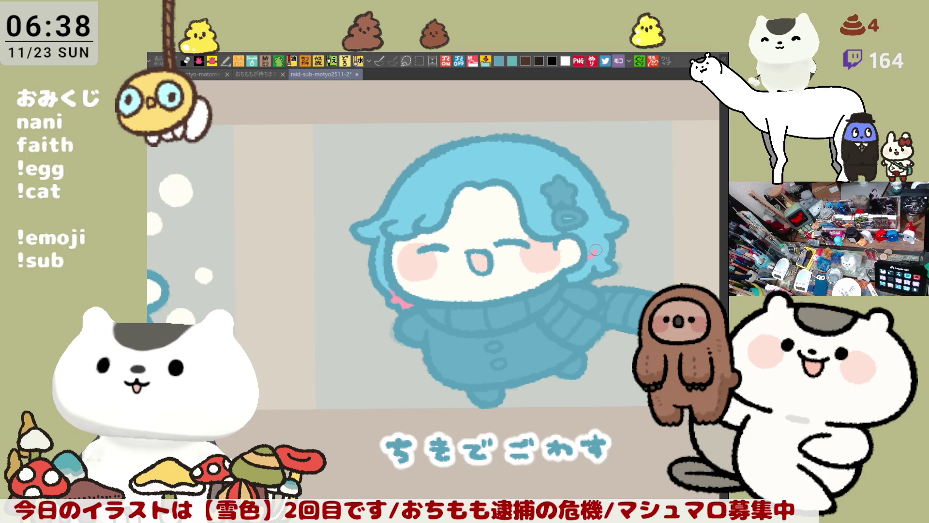
pyautogui.moveTo(607, 266)
pyautogui.mouseDown()
pyautogui.moveTo(598, 282)
pyautogui.moveTo(593, 261)
pyautogui.moveTo(610, 250)
pyautogui.mouseUp()
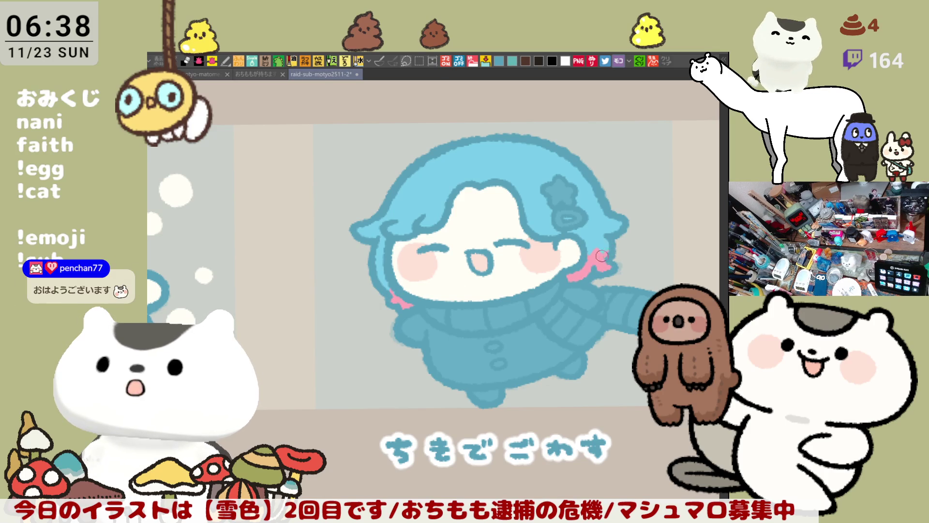
pyautogui.hscroll(-2, 607, 257)
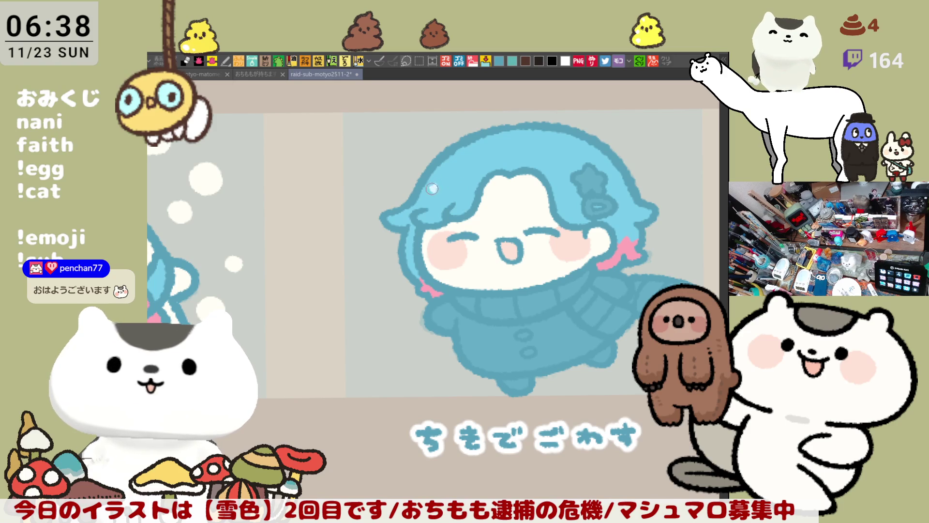
# Step: Dab light highlight strokes and dots onto the blue hair
pyautogui.moveTo(433, 190); pyautogui.dragTo(442, 182)
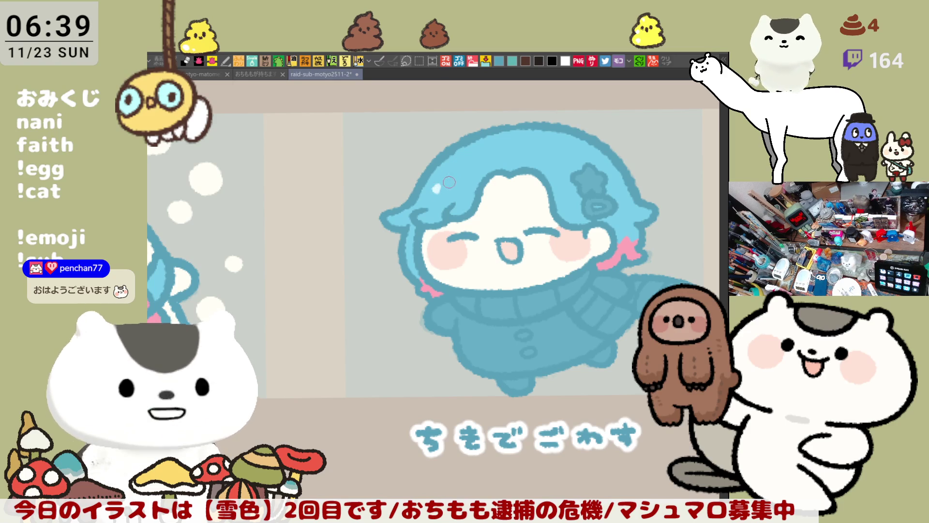
pyautogui.click(450, 188)
pyautogui.click(463, 191)
pyautogui.moveTo(592, 178); pyautogui.dragTo(639, 211)
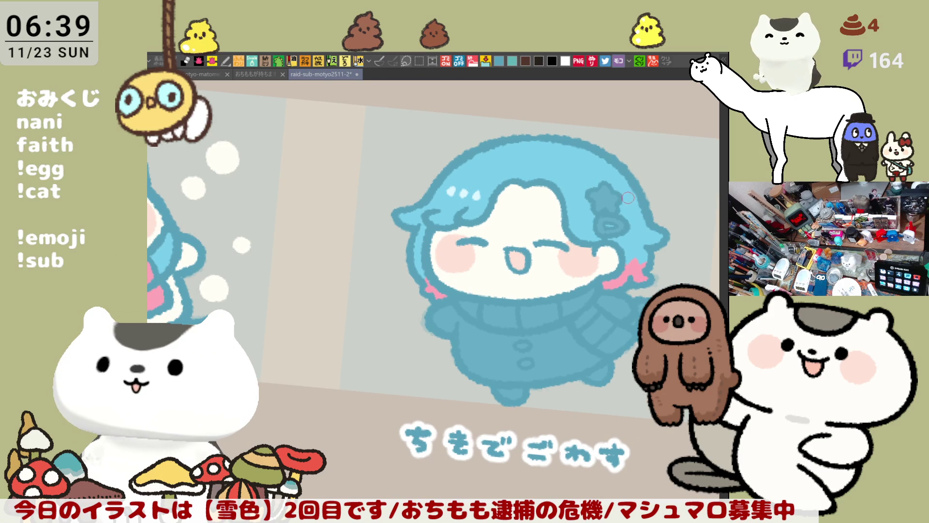
pyautogui.moveTo(637, 202); pyautogui.dragTo(633, 195)
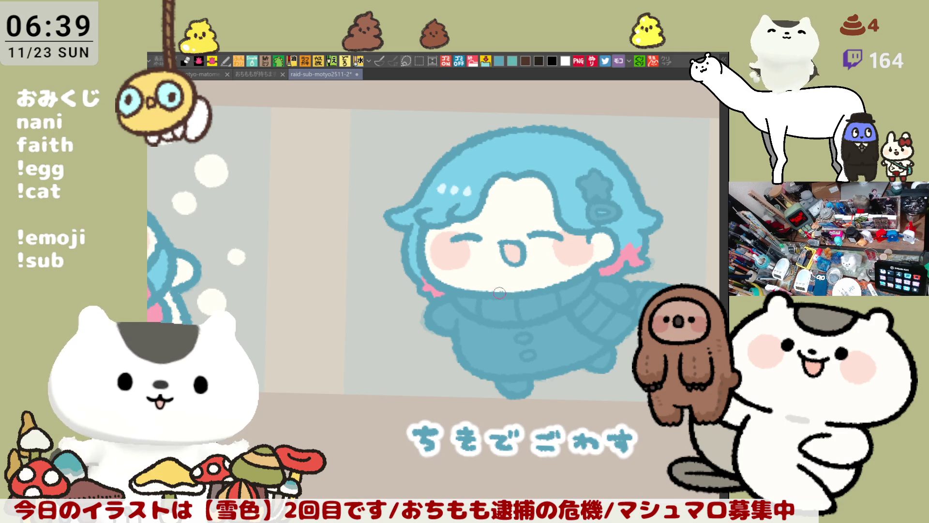
# Step: Undo the solid fill covering the lower sweater and recentre the artwork
pyautogui.scroll(-3, 534, 289)
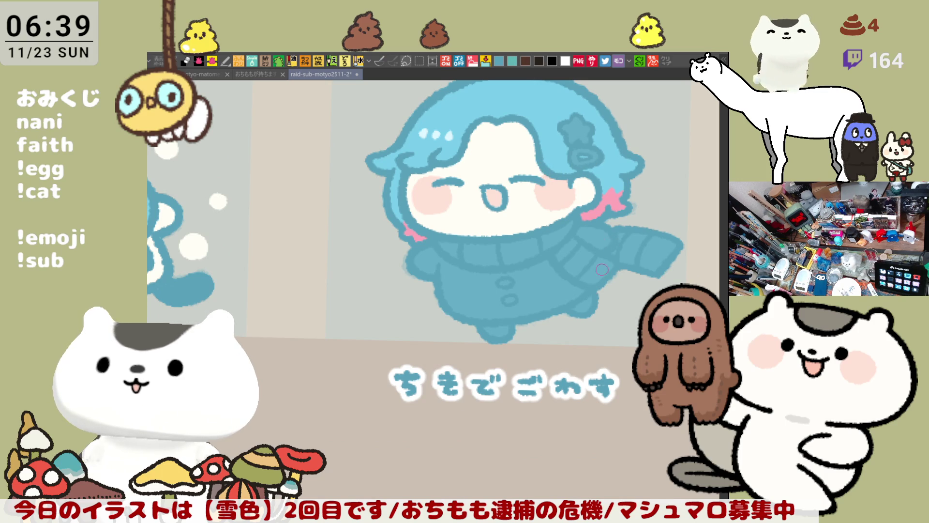
pyautogui.hscroll(2, 553, 172)
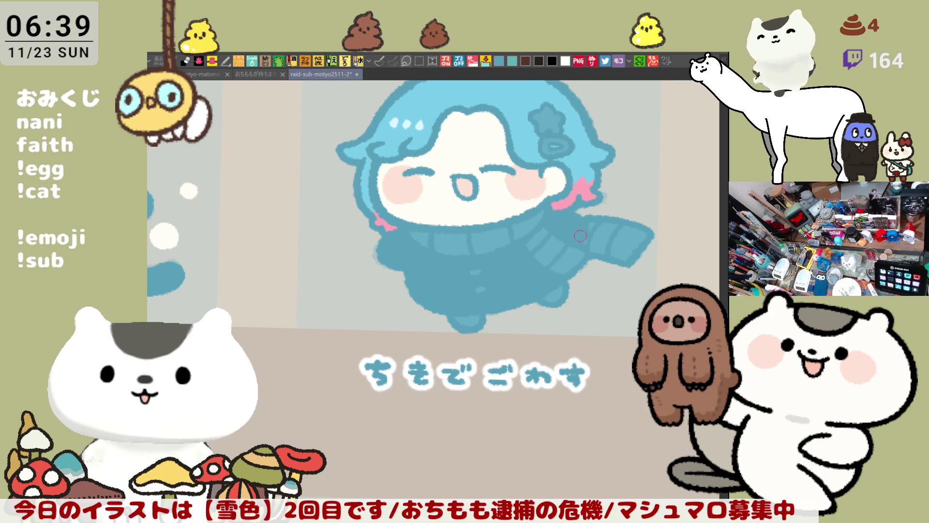
pyautogui.hotkey('ctrl', 'z')
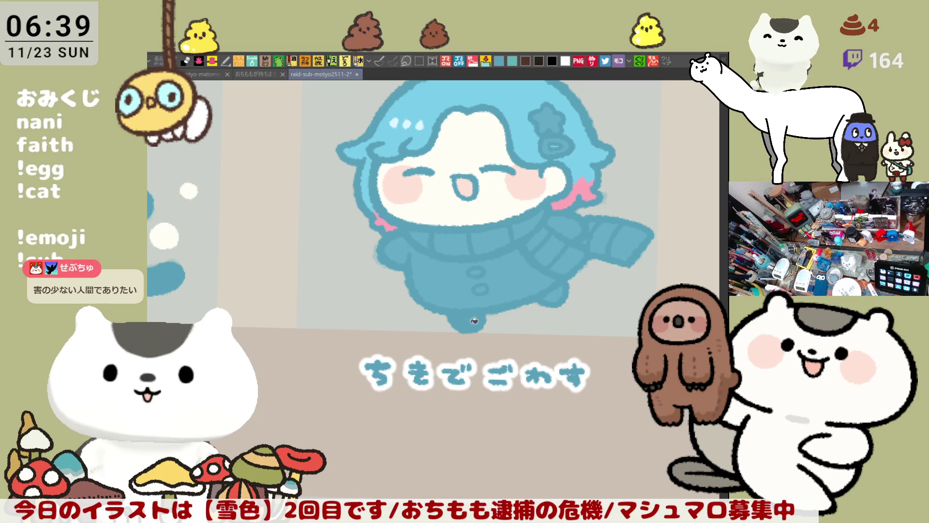
pyautogui.moveTo(553, 266); pyautogui.dragTo(555, 310)
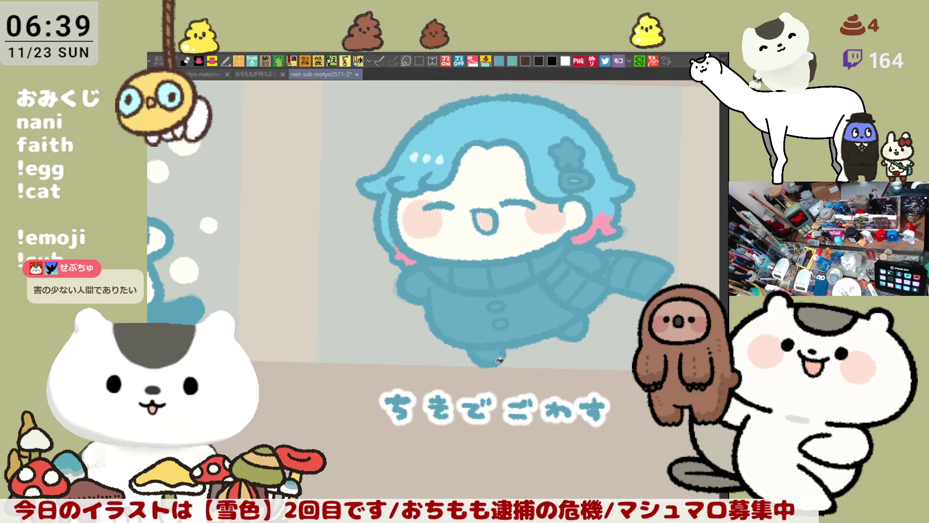
pyautogui.moveTo(571, 360)
pyautogui.mouseDown()
pyautogui.moveTo(484, 347)
pyautogui.moveTo(563, 329)
pyautogui.moveTo(528, 337)
pyautogui.mouseUp()
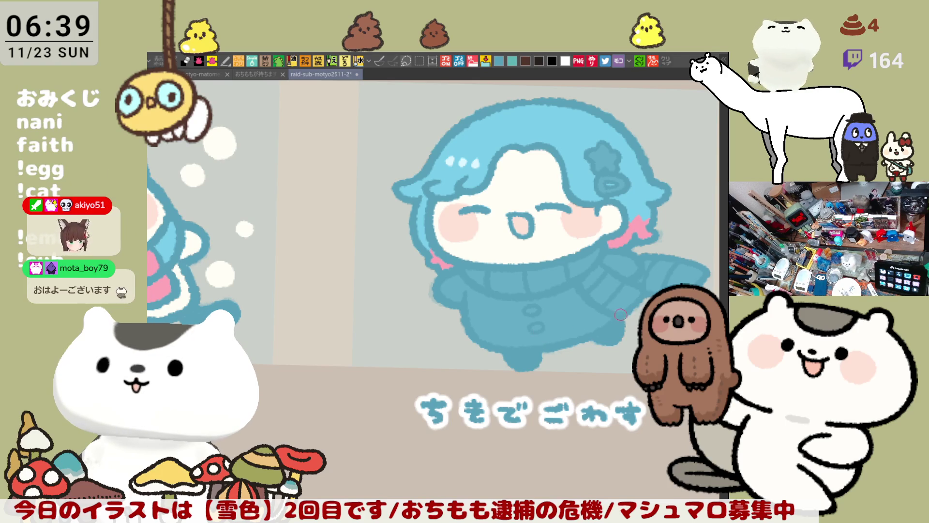
pyautogui.moveTo(622, 313); pyautogui.dragTo(588, 299)
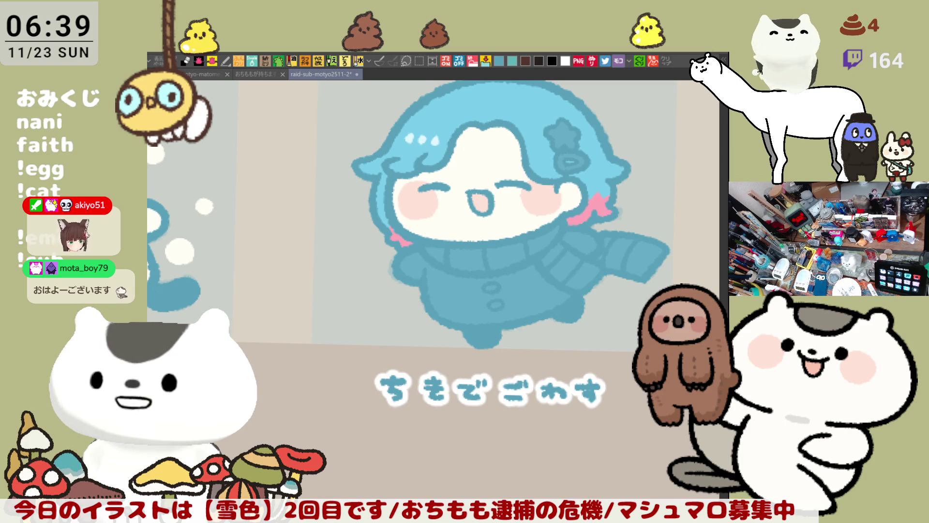
# Step: Fill the star hair ornament and the scarf's neck band pink
pyautogui.moveTo(623, 193); pyautogui.dragTo(603, 265)
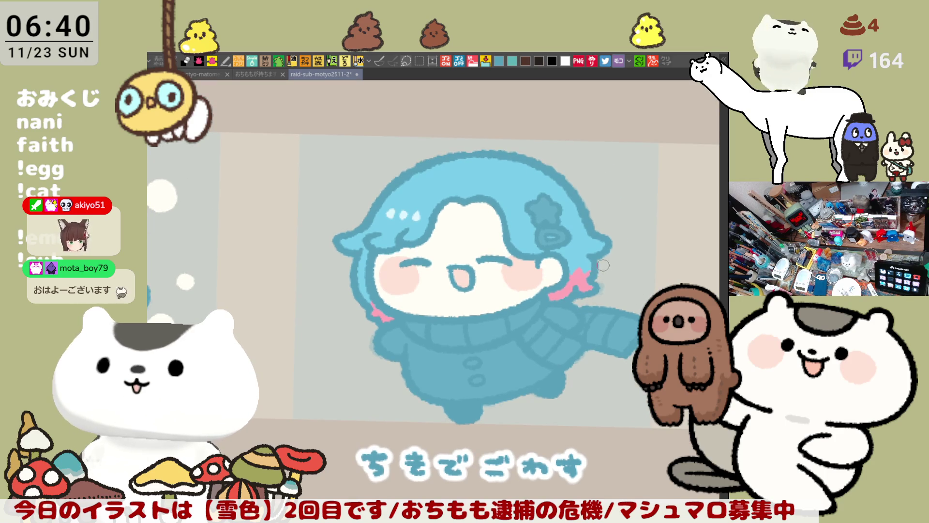
pyautogui.moveTo(633, 316); pyautogui.dragTo(610, 272)
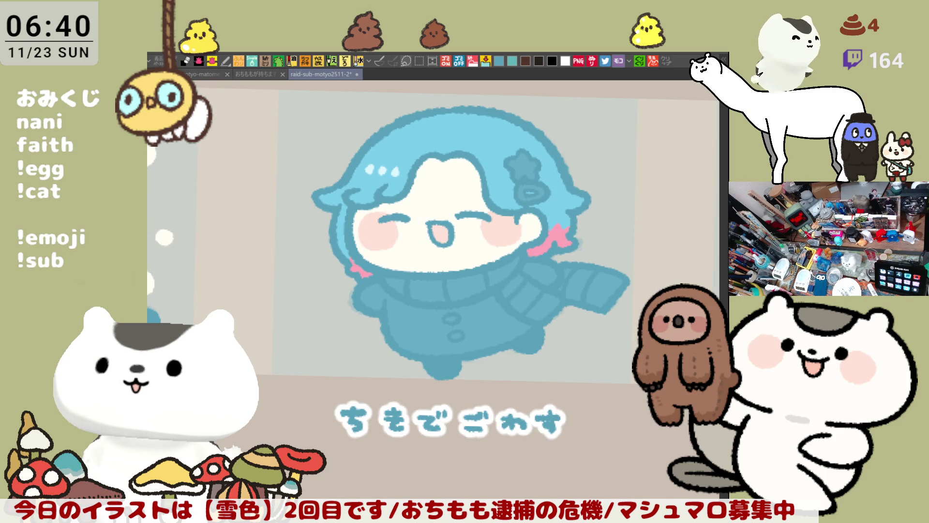
pyautogui.click(524, 165)
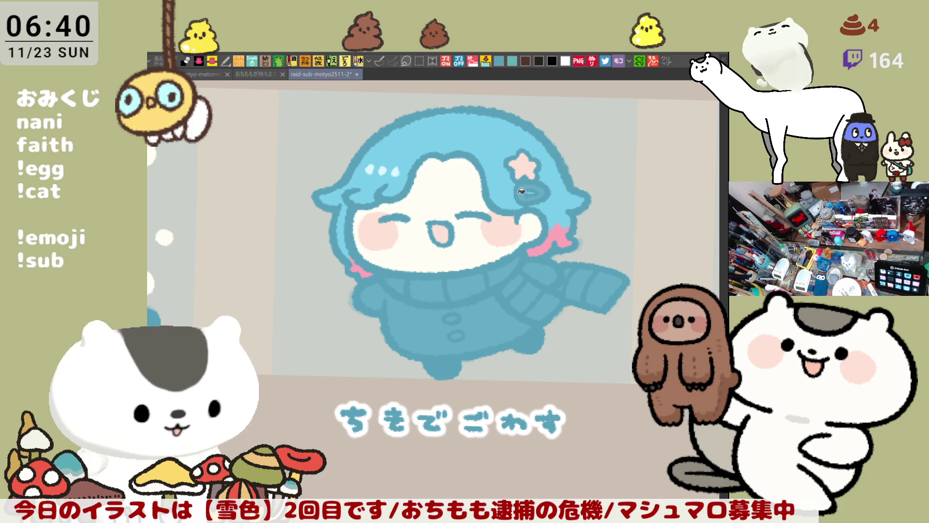
pyautogui.moveTo(536, 184); pyautogui.dragTo(594, 153)
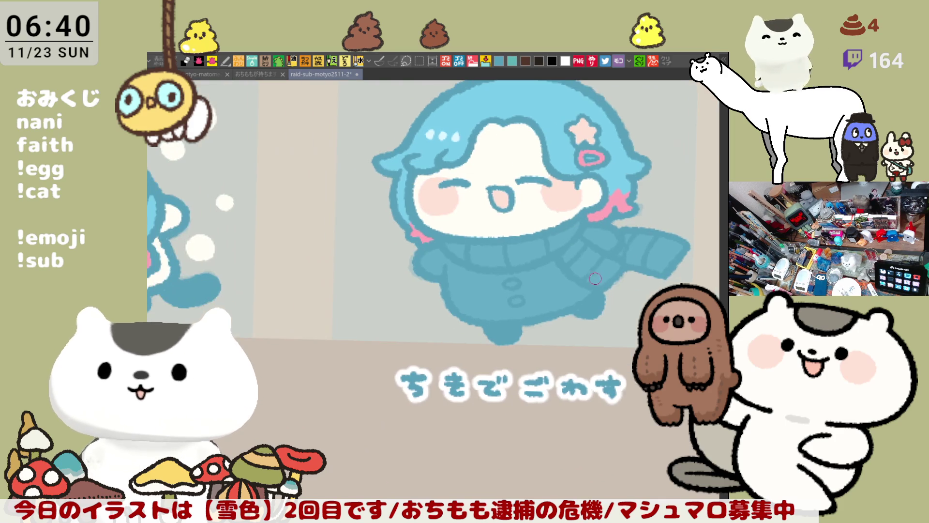
pyautogui.click(455, 249)
pyautogui.click(530, 252)
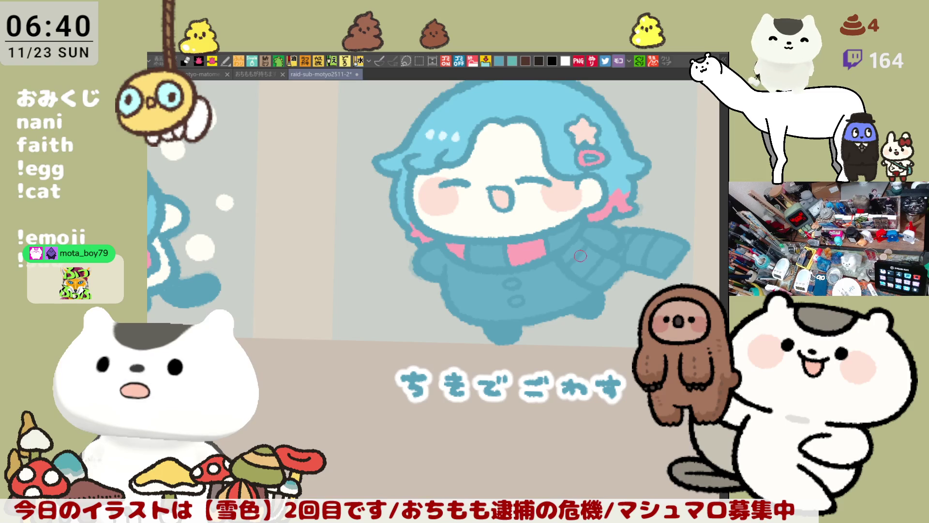
# Step: Stripe the scarf tail pink, fill the coat pink, then fill alternate scarf segments and a button white
pyautogui.moveTo(568, 246)
pyautogui.mouseDown()
pyautogui.moveTo(642, 303)
pyautogui.moveTo(600, 284)
pyautogui.mouseUp()
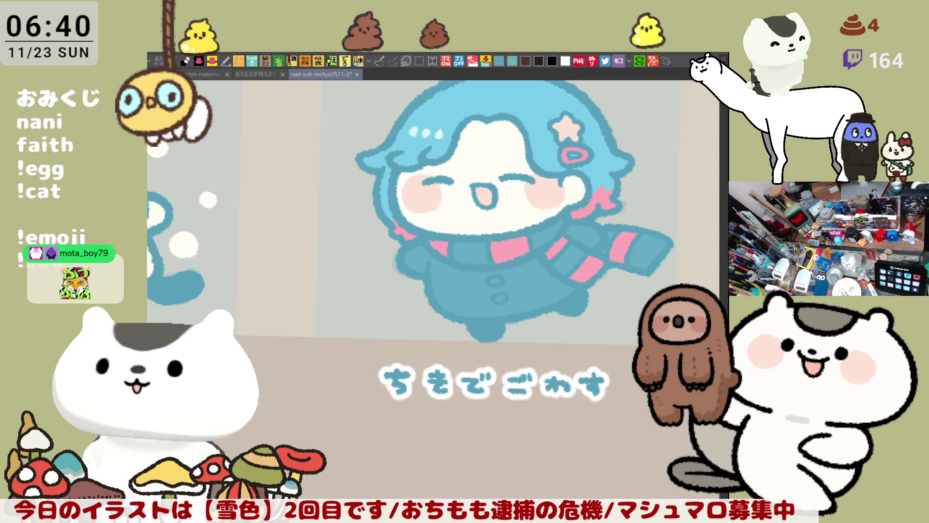
pyautogui.click(554, 288)
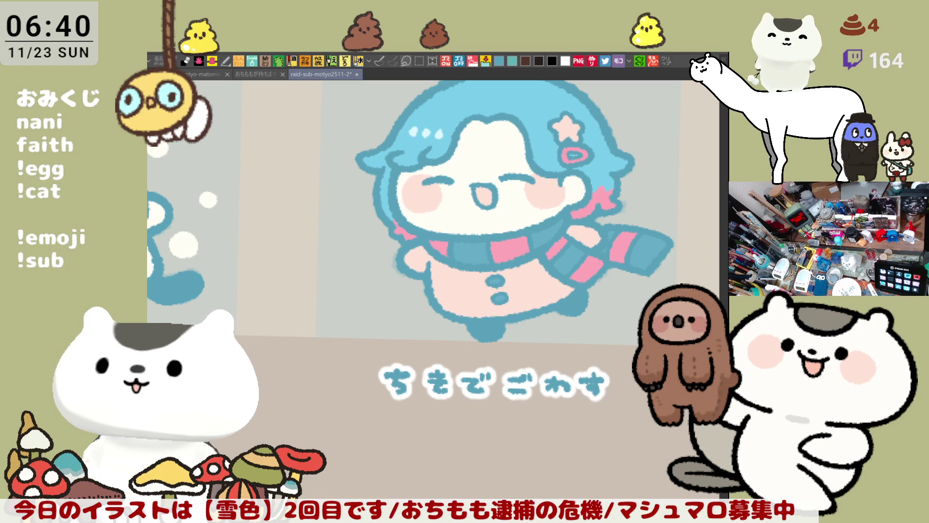
pyautogui.click(472, 253)
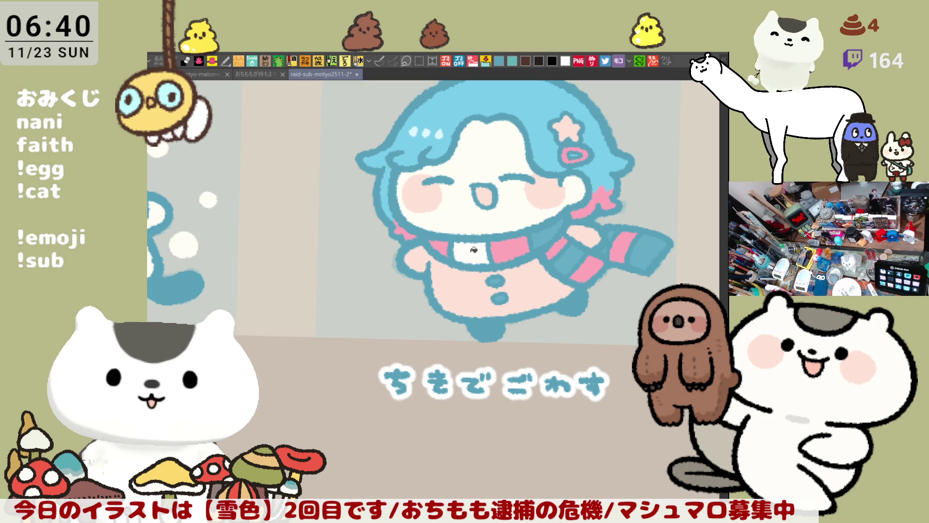
pyautogui.click(546, 233)
pyautogui.click(504, 294)
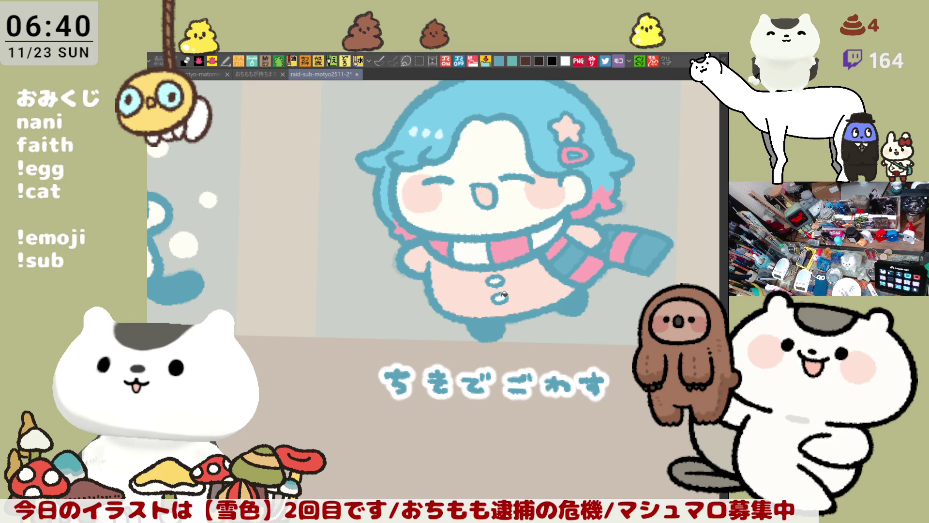
pyautogui.click(563, 253)
pyautogui.click(610, 244)
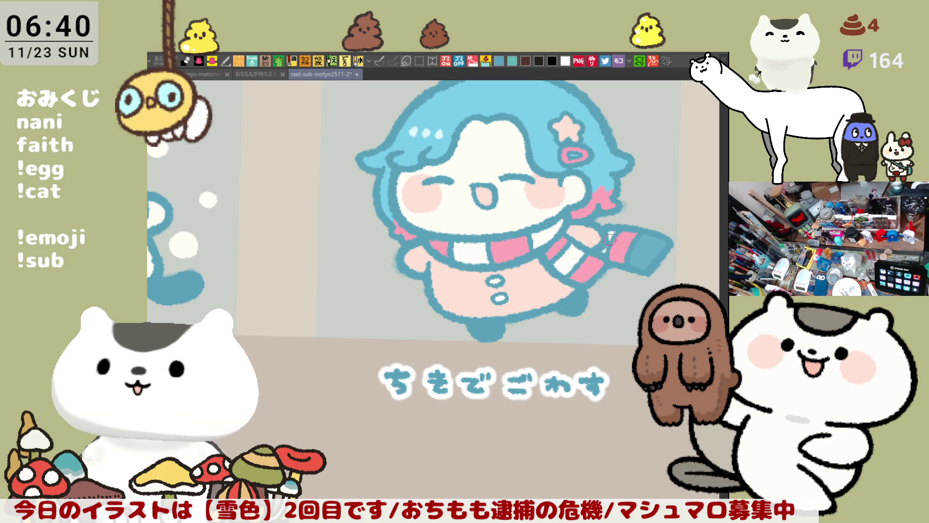
pyautogui.click(653, 248)
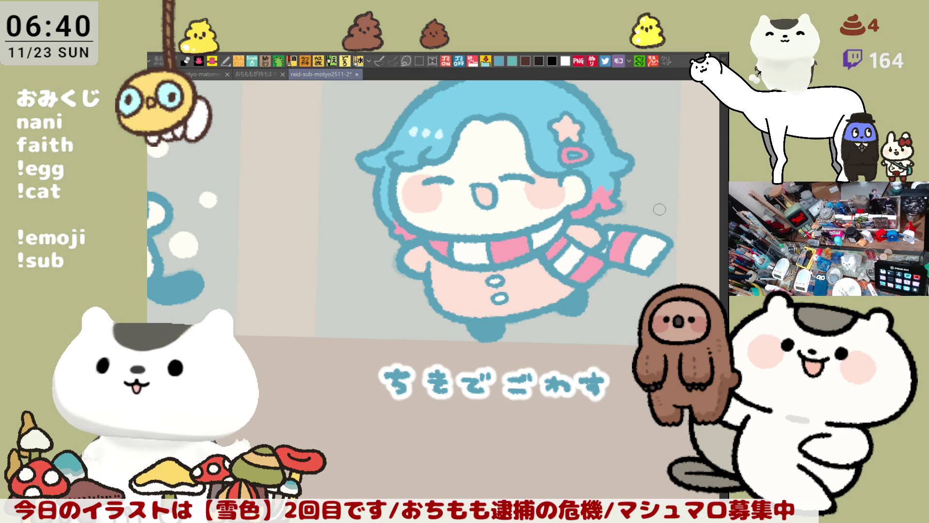
pyautogui.scroll(-5, 659, 209)
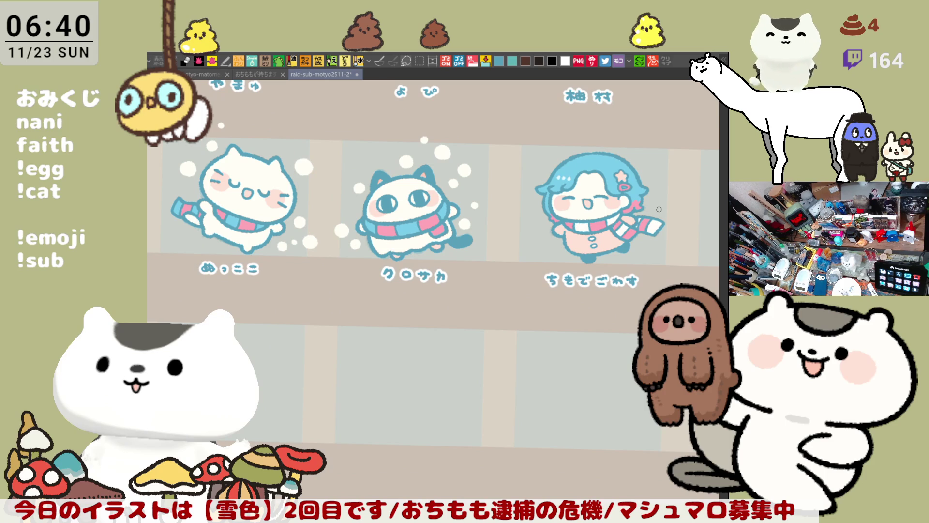
# Step: Paint a small white snowflake ring just above the chibi girl's hair
pyautogui.scroll(5, 660, 208)
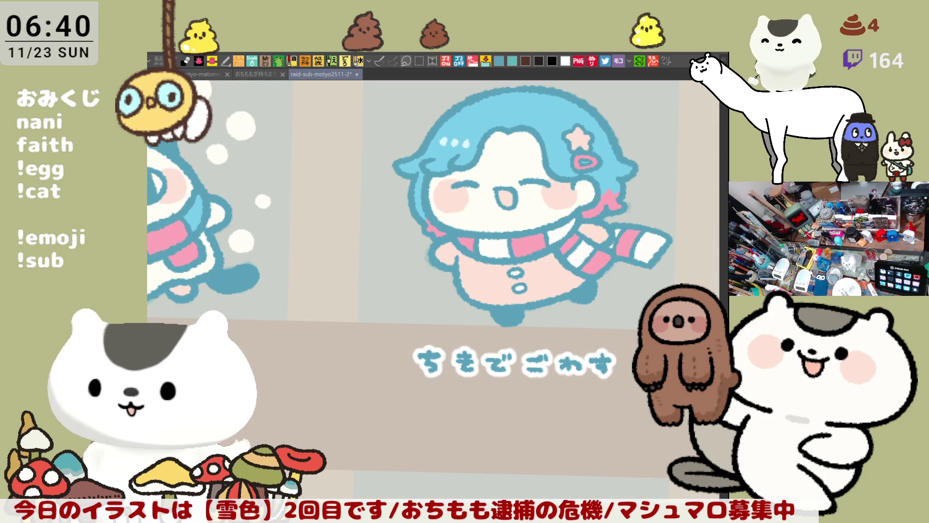
pyautogui.moveTo(462, 168); pyautogui.dragTo(459, 248)
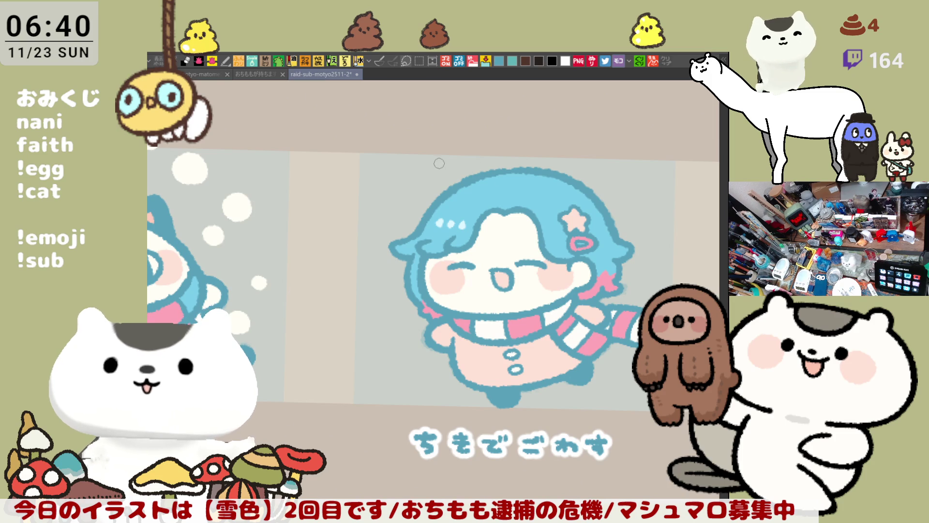
pyautogui.moveTo(462, 191)
pyautogui.mouseDown()
pyautogui.moveTo(443, 186)
pyautogui.moveTo(453, 191)
pyautogui.moveTo(460, 181)
pyautogui.moveTo(446, 188)
pyautogui.moveTo(444, 180)
pyautogui.moveTo(452, 174)
pyautogui.moveTo(441, 182)
pyautogui.mouseUp()
pyautogui.hotkey('ctrl', 'z')
pyautogui.hotkey('ctrl', 'z')
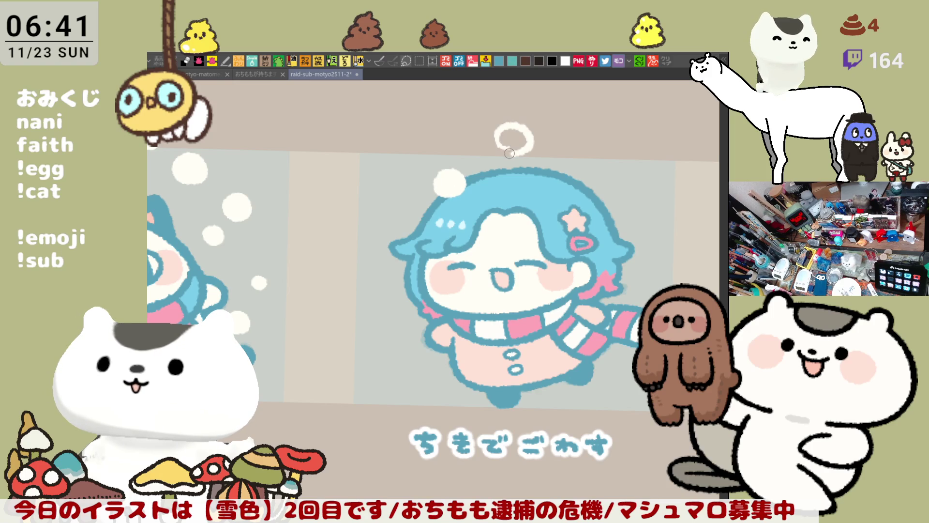
# Step: Dab three more white snow dots above and to the right of the girl's head
pyautogui.moveTo(503, 151)
pyautogui.mouseDown()
pyautogui.moveTo(522, 138)
pyautogui.moveTo(508, 127)
pyautogui.moveTo(491, 140)
pyautogui.moveTo(497, 148)
pyautogui.moveTo(518, 133)
pyautogui.moveTo(517, 155)
pyautogui.moveTo(520, 137)
pyautogui.moveTo(522, 145)
pyautogui.mouseUp()
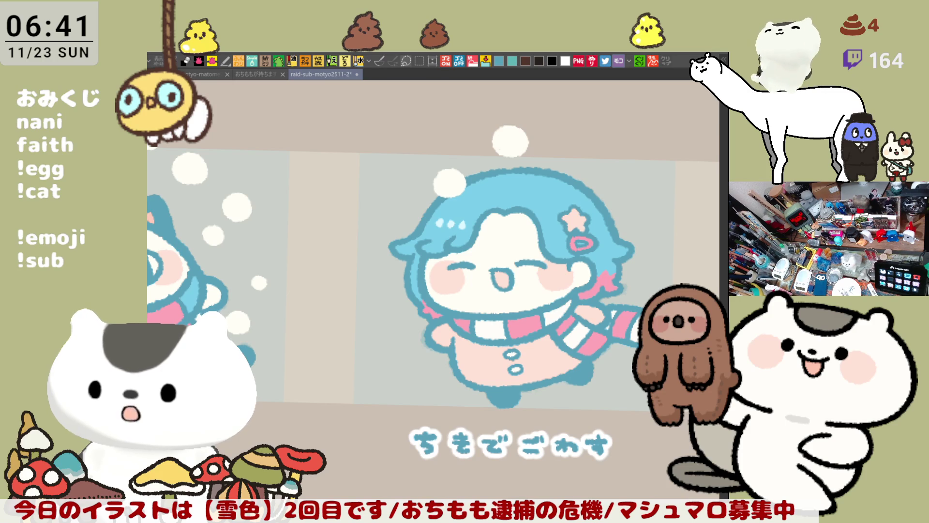
pyautogui.moveTo(577, 264); pyautogui.dragTo(560, 251)
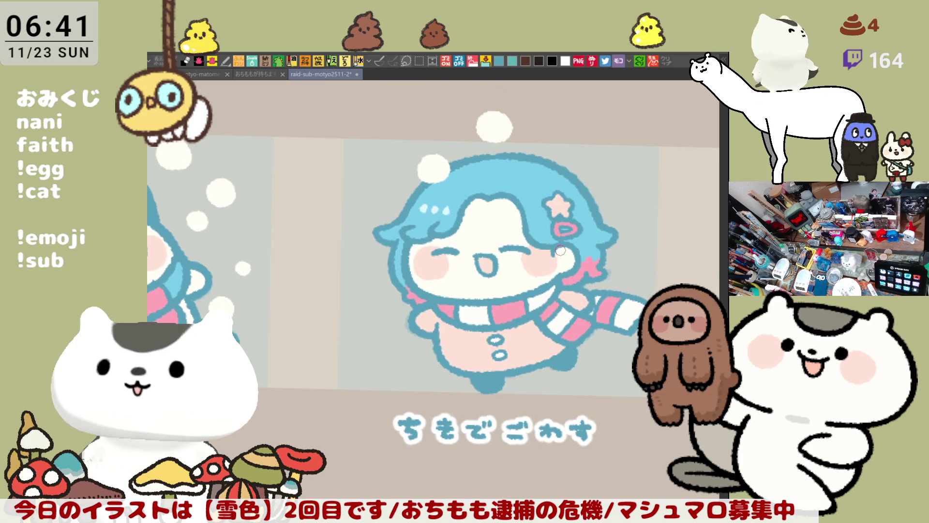
pyautogui.moveTo(578, 153); pyautogui.dragTo(575, 149)
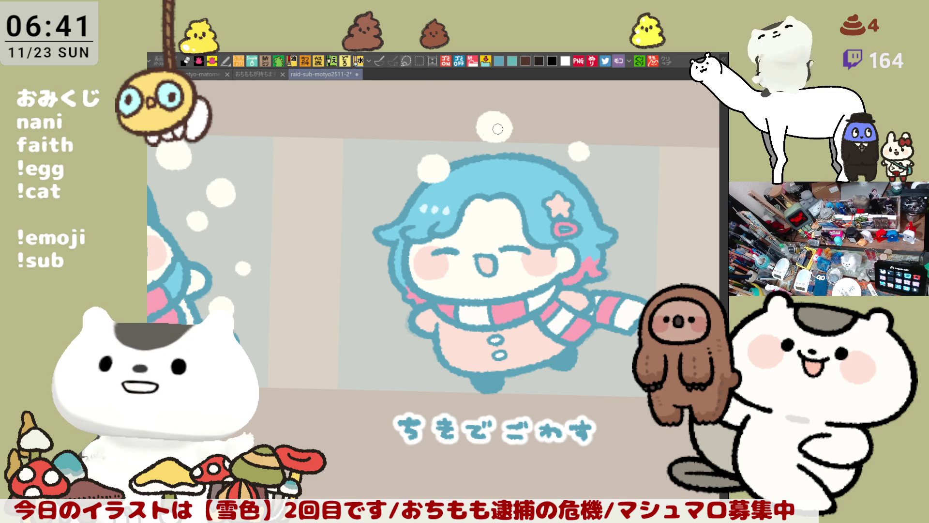
pyautogui.hscroll(3, 532, 145)
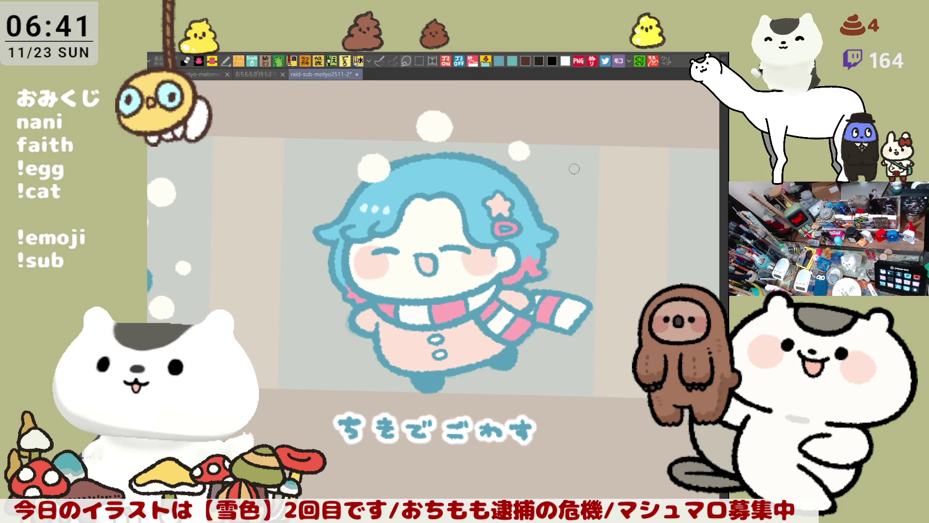
pyautogui.moveTo(576, 221)
pyautogui.mouseDown()
pyautogui.moveTo(564, 205)
pyautogui.moveTo(578, 196)
pyautogui.moveTo(588, 205)
pyautogui.moveTo(569, 220)
pyautogui.moveTo(578, 208)
pyautogui.mouseUp()
# Step: Paint solid white snowballs beside the girl's head and on both sides of her body
pyautogui.moveTo(562, 263); pyautogui.dragTo(563, 260)
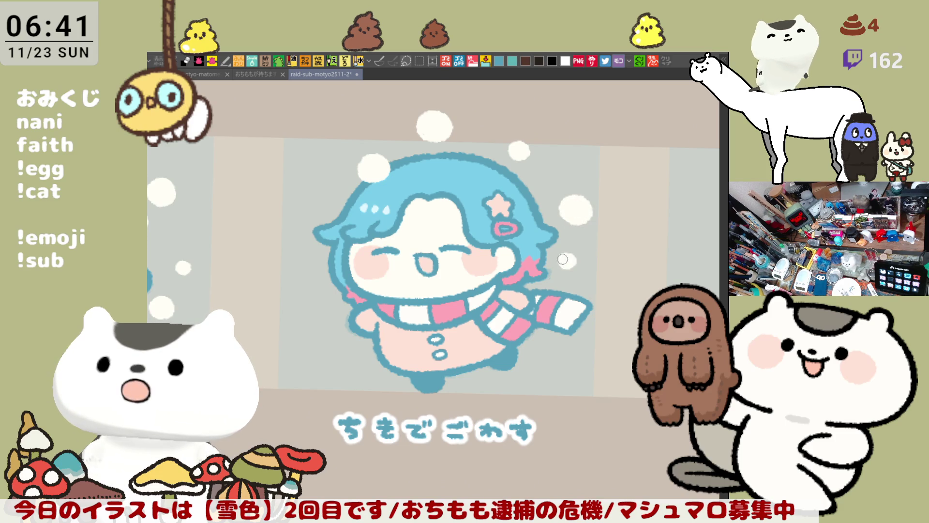
pyautogui.hscroll(-2, 541, 289)
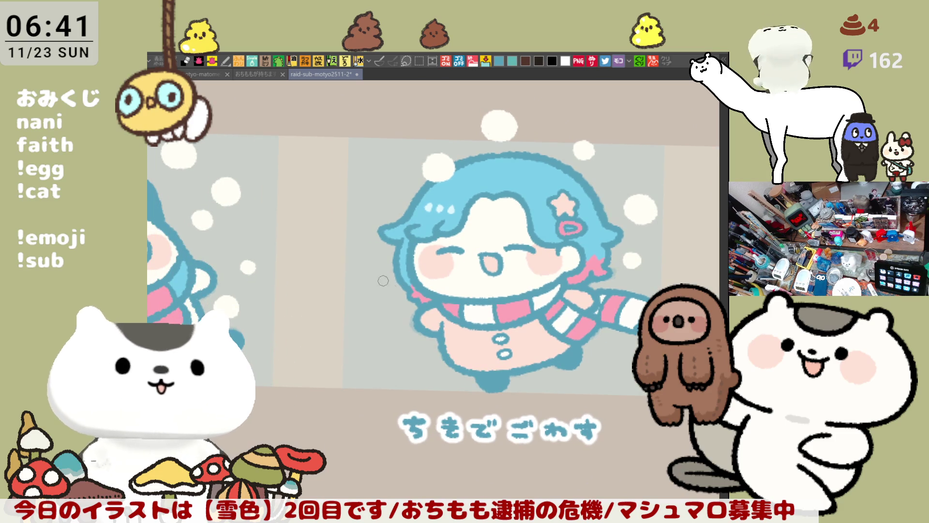
pyautogui.moveTo(396, 156)
pyautogui.mouseDown()
pyautogui.moveTo(402, 138)
pyautogui.moveTo(397, 162)
pyautogui.moveTo(387, 145)
pyautogui.moveTo(404, 162)
pyautogui.moveTo(411, 147)
pyautogui.moveTo(387, 167)
pyautogui.moveTo(401, 145)
pyautogui.moveTo(401, 156)
pyautogui.mouseUp()
pyautogui.moveTo(491, 264); pyautogui.dragTo(463, 226)
pyautogui.moveTo(365, 260)
pyautogui.mouseDown()
pyautogui.moveTo(354, 264)
pyautogui.moveTo(363, 261)
pyautogui.mouseUp()
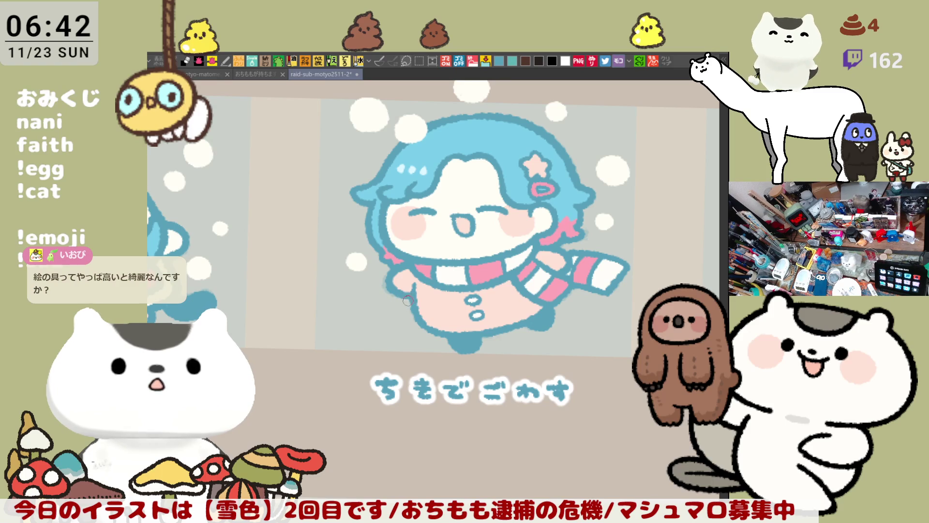
pyautogui.moveTo(373, 324)
pyautogui.mouseDown()
pyautogui.moveTo(361, 315)
pyautogui.moveTo(384, 319)
pyautogui.moveTo(363, 327)
pyautogui.moveTo(378, 312)
pyautogui.moveTo(371, 318)
pyautogui.mouseUp()
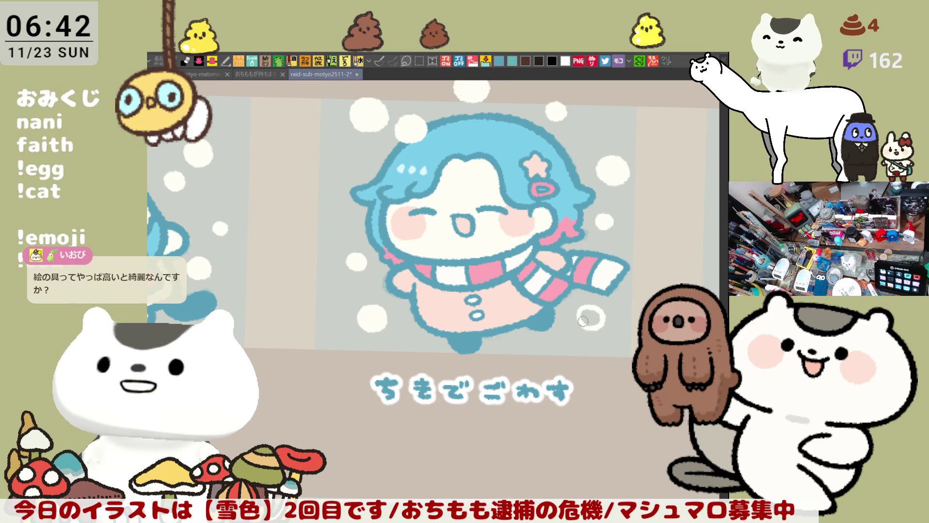
pyautogui.moveTo(571, 316)
pyautogui.mouseDown()
pyautogui.moveTo(589, 310)
pyautogui.moveTo(576, 322)
pyautogui.moveTo(578, 305)
pyautogui.moveTo(591, 306)
pyautogui.moveTo(575, 312)
pyautogui.moveTo(585, 302)
pyautogui.moveTo(580, 319)
pyautogui.moveTo(588, 306)
pyautogui.mouseUp()
# Step: Remove the snowball just drawn right of her body and save the file
pyautogui.hotkey('ctrl', 'z')
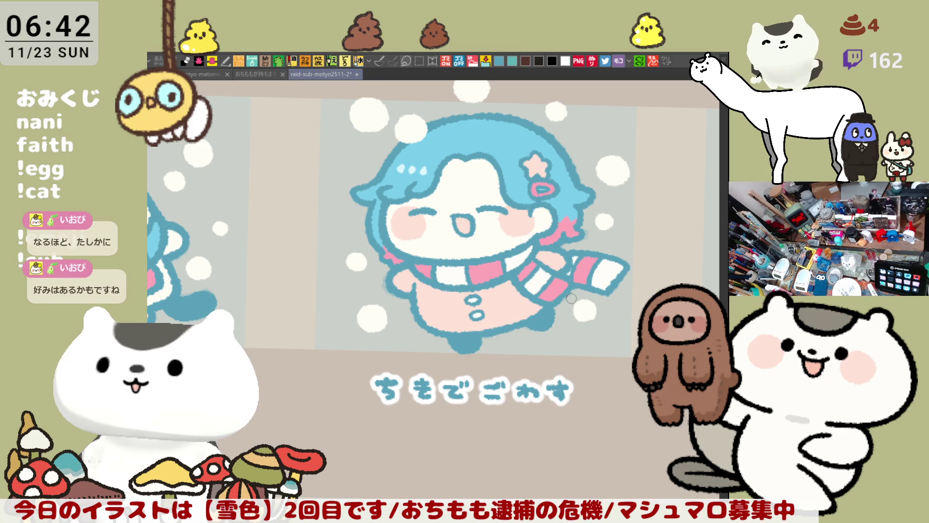
pyautogui.hotkey('ctrl', 's')
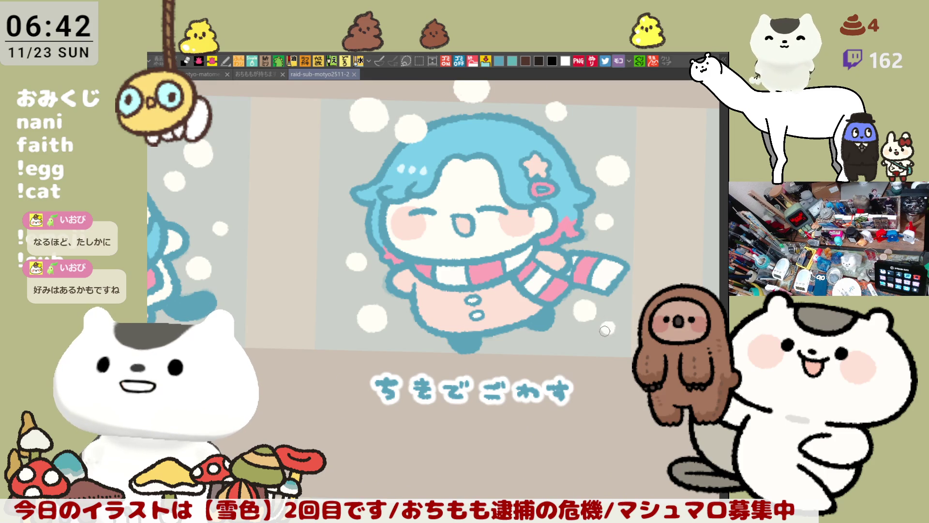
pyautogui.hscroll(-5, 608, 323)
pyautogui.scroll(3, 608, 323)
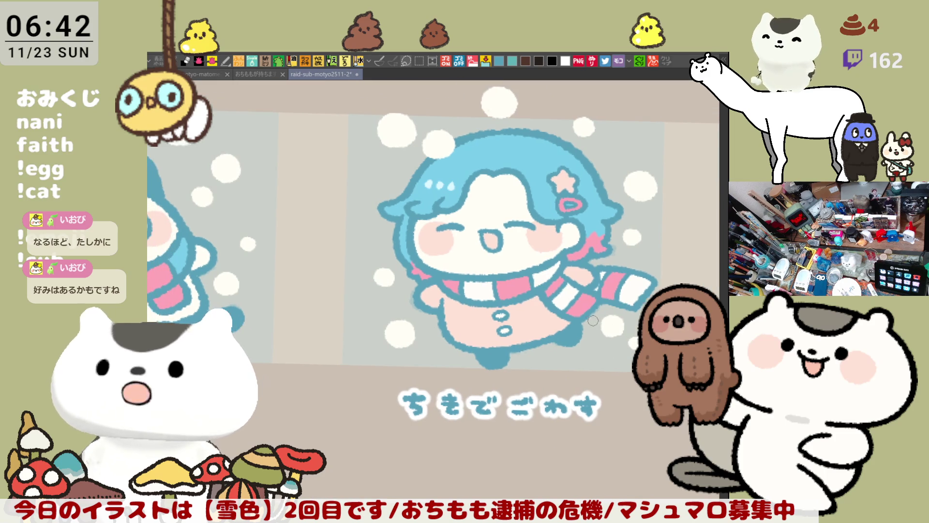
pyautogui.moveTo(592, 313); pyautogui.dragTo(607, 319)
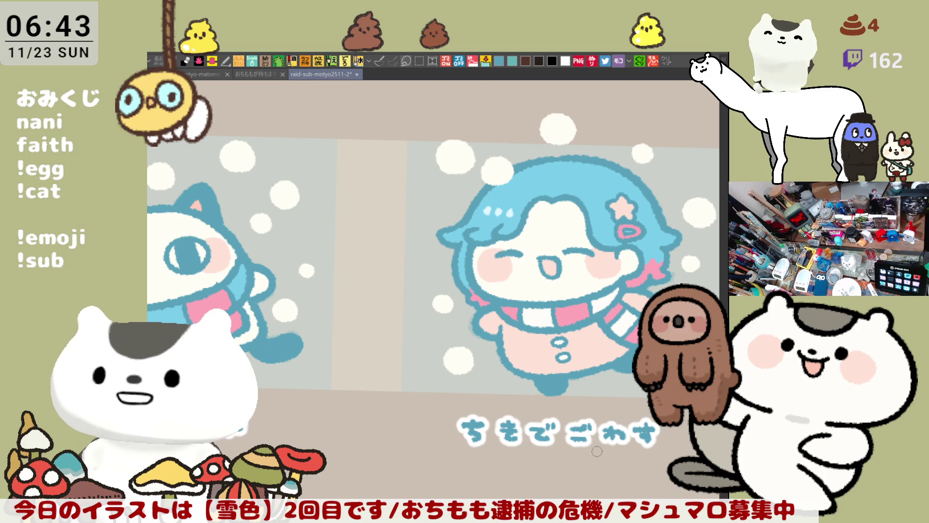
# Step: Paint a short pink accent stroke along the left edge of the girl's hair
pyautogui.moveTo(622, 443); pyautogui.dragTo(543, 417)
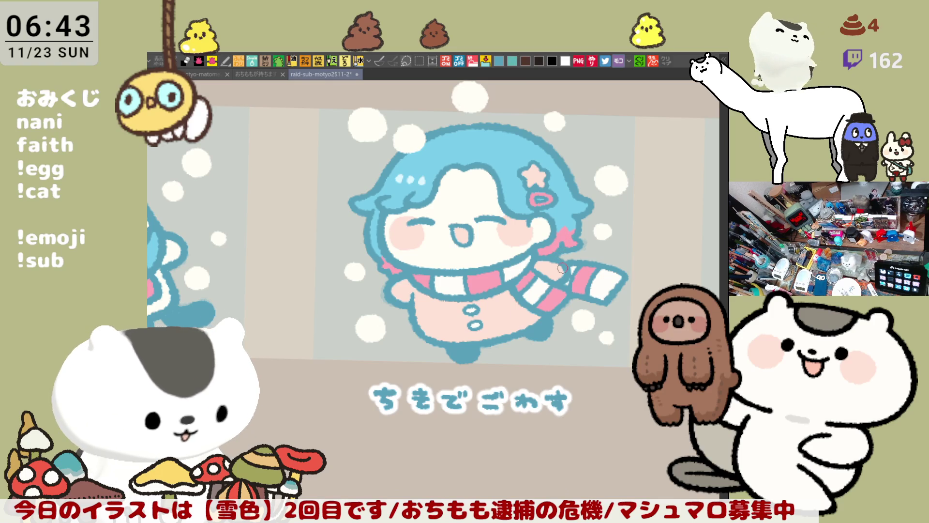
pyautogui.moveTo(386, 199); pyautogui.dragTo(404, 196)
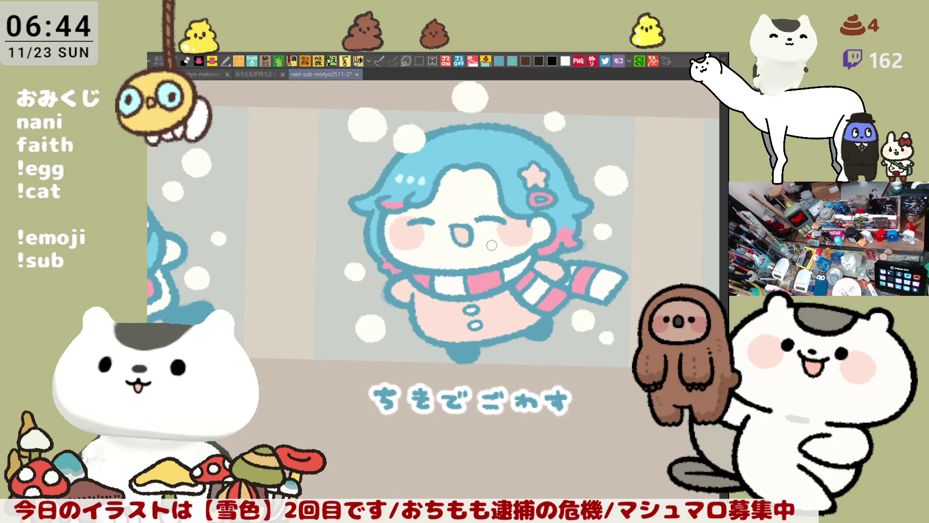
pyautogui.moveTo(544, 358); pyautogui.dragTo(445, 384)
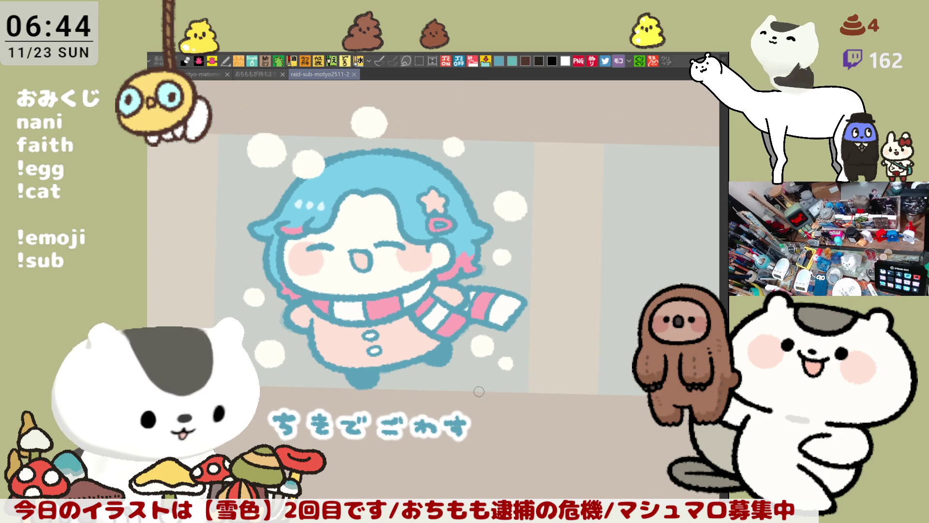
# Step: Save the illustration, then draw and clear a rectangle selection around the first panel
pyautogui.hotkey('ctrl', 's')
pyautogui.moveTo(447, 396); pyautogui.dragTo(483, 400)
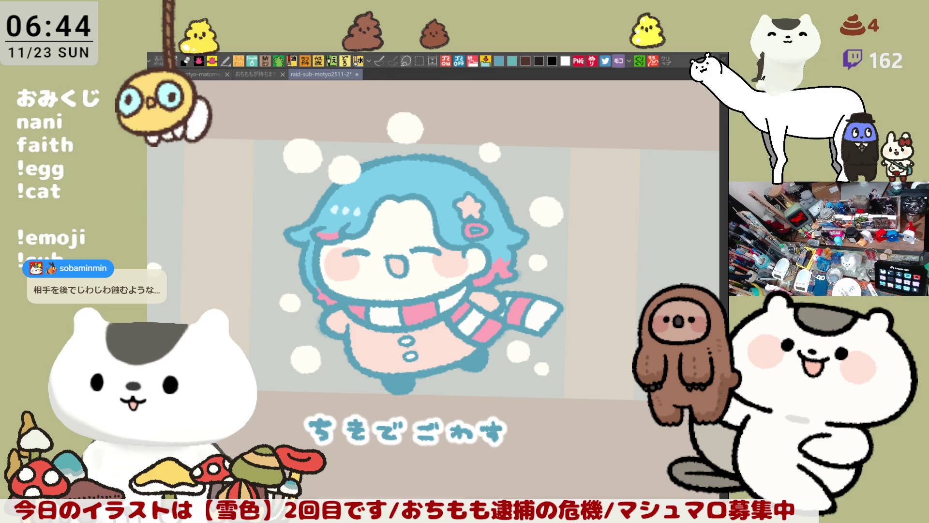
pyautogui.moveTo(596, 444)
pyautogui.mouseDown()
pyautogui.moveTo(620, 459)
pyautogui.moveTo(290, 141)
pyautogui.mouseUp()
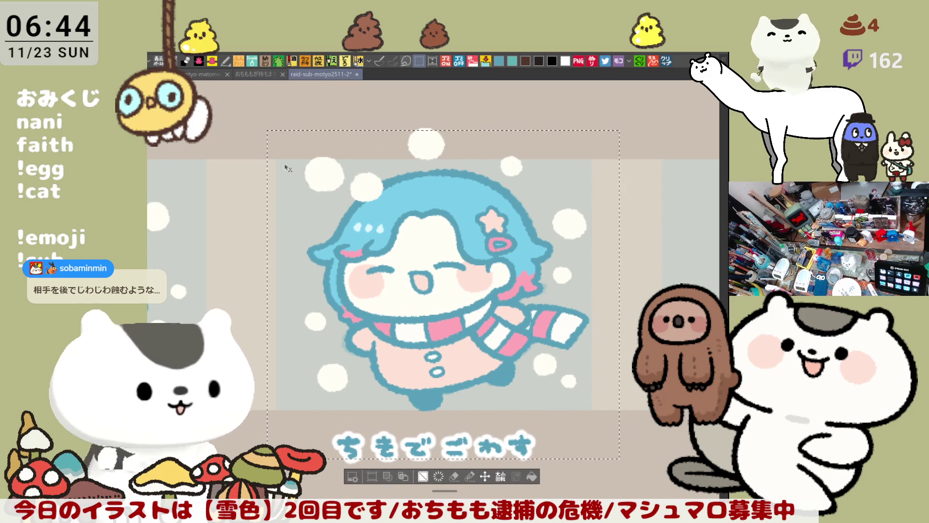
pyautogui.hotkey('ctrl', 'd')
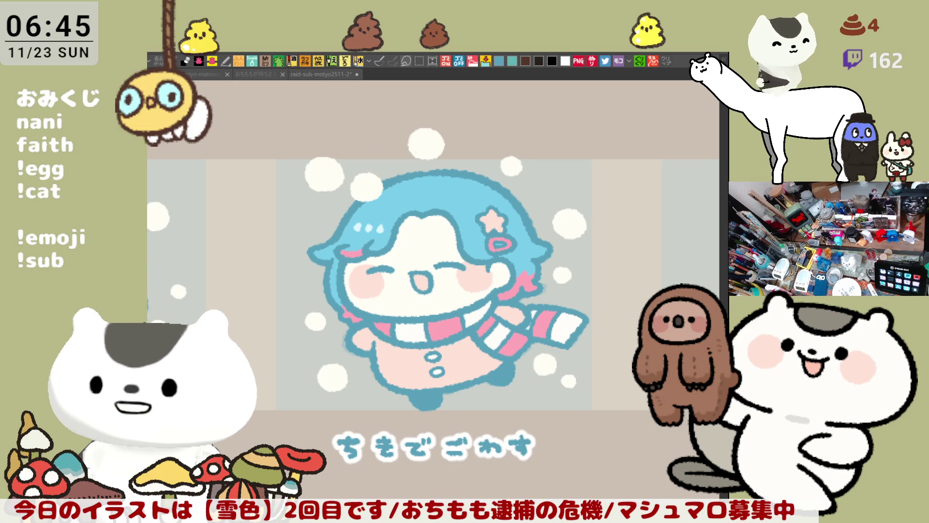
pyautogui.hotkey('ctrl', 'a')
# Step: Clear the whole-canvas selection and bring the empty みかの panel into view
pyautogui.moveTo(435, 266); pyautogui.dragTo(323, 220)
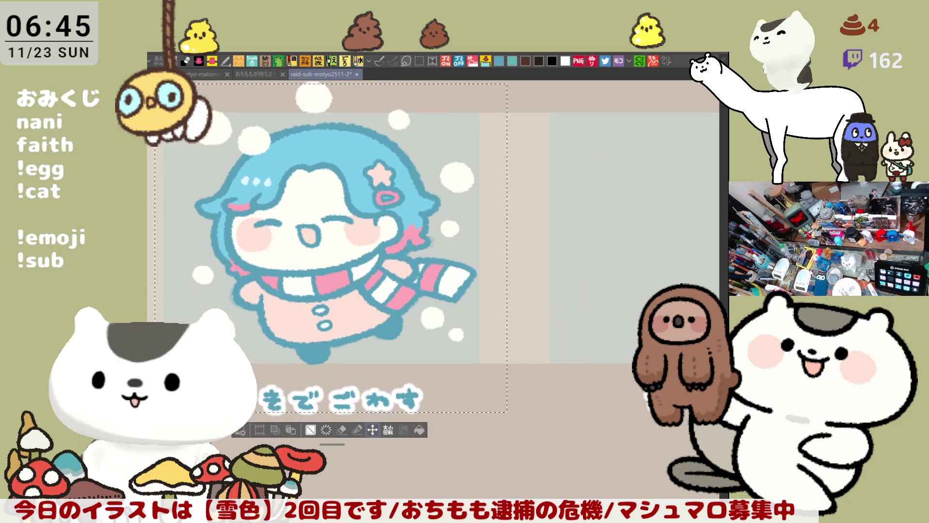
pyautogui.hotkey('ctrl', 'd')
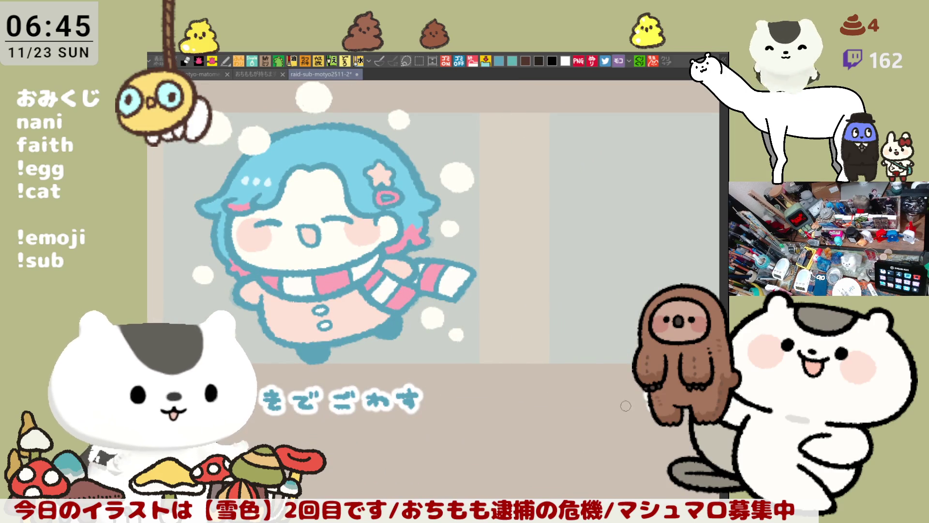
pyautogui.moveTo(646, 408); pyautogui.dragTo(534, 379)
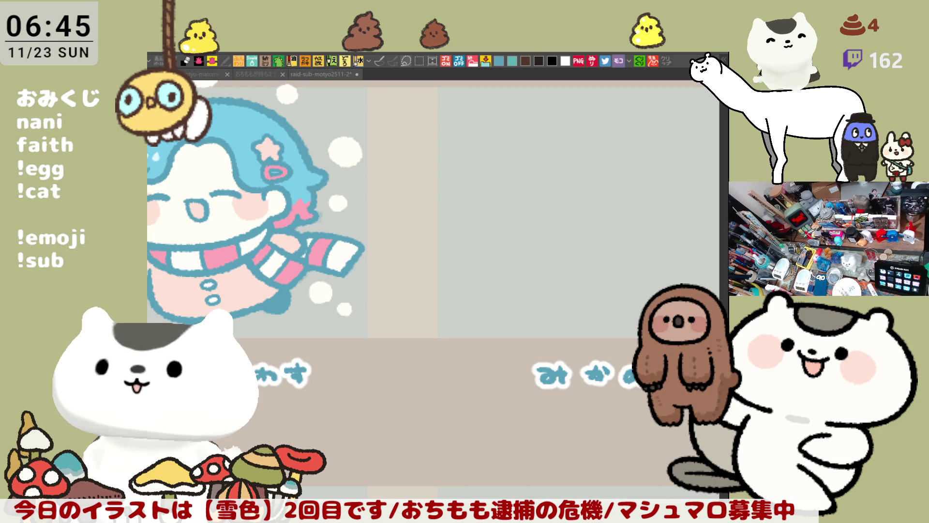
pyautogui.moveTo(656, 417)
pyautogui.mouseDown()
pyautogui.moveTo(537, 394)
pyautogui.moveTo(508, 355)
pyautogui.mouseUp()
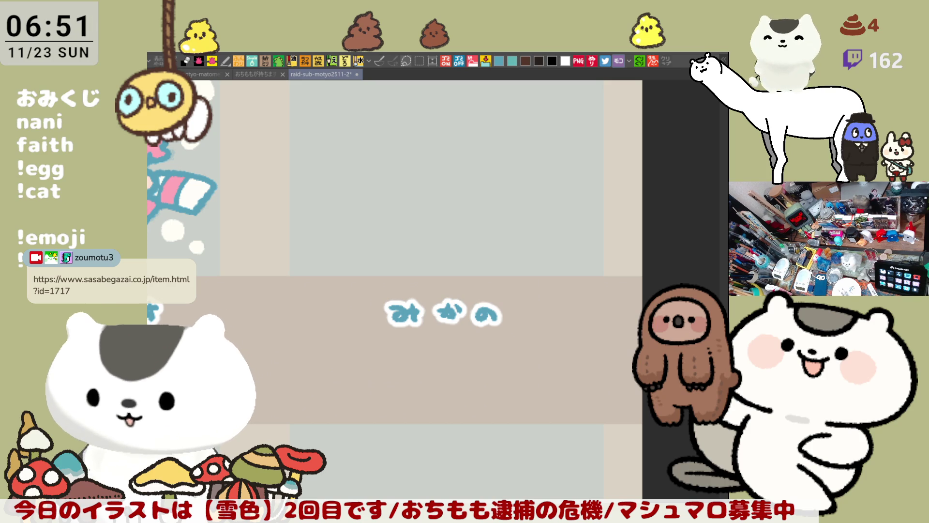
# Step: Sketch the light-blue curved head outline in the blank panel, retrying it several times
pyautogui.moveTo(544, 250); pyautogui.dragTo(574, 255)
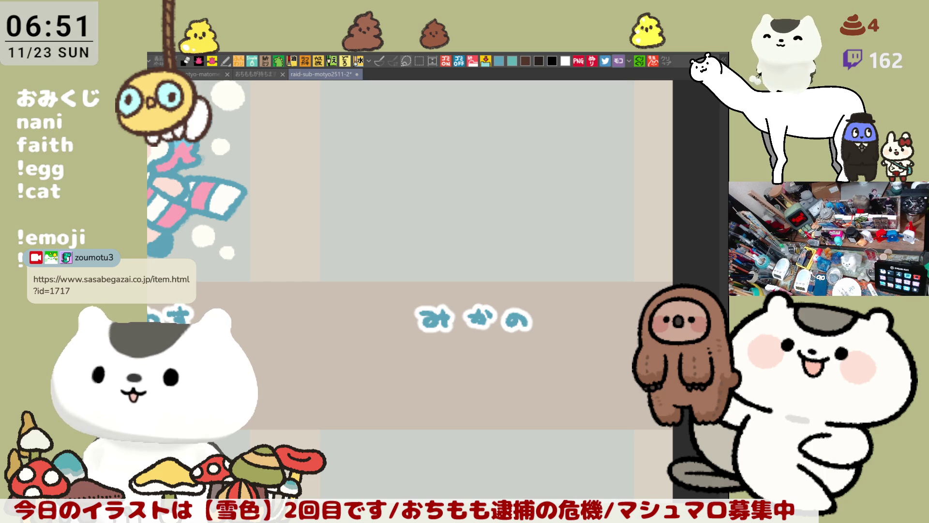
pyautogui.moveTo(521, 298)
pyautogui.mouseDown()
pyautogui.moveTo(513, 279)
pyautogui.moveTo(545, 315)
pyautogui.mouseUp()
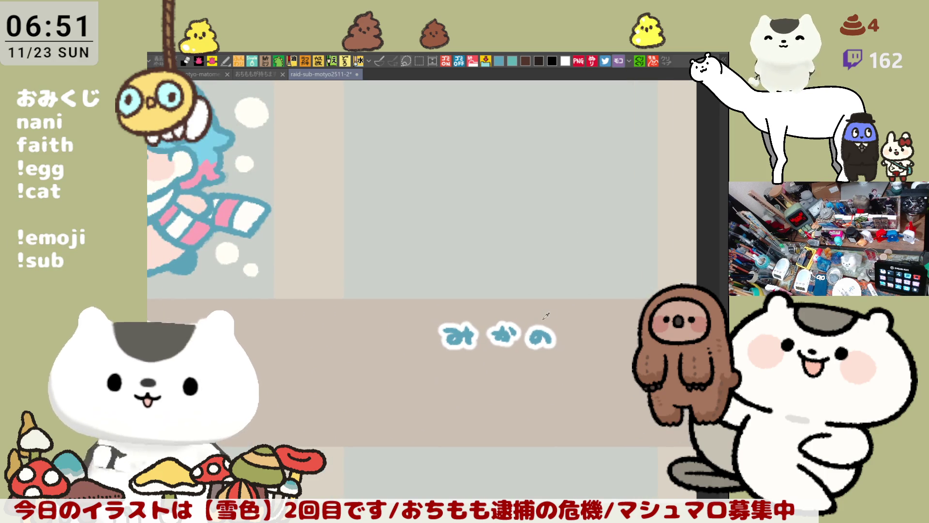
pyautogui.moveTo(519, 191); pyautogui.dragTo(547, 223)
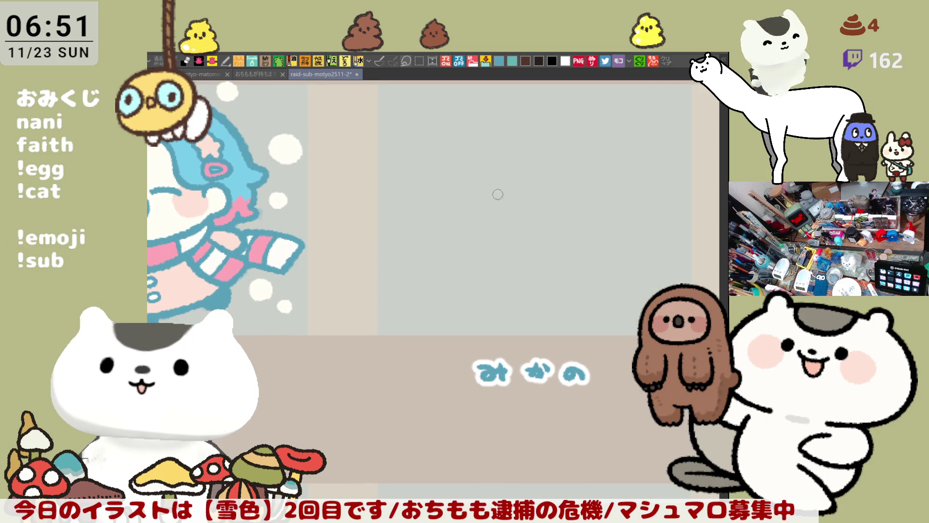
pyautogui.moveTo(485, 163); pyautogui.dragTo(534, 251)
pyautogui.hotkey('ctrl', 'z')
pyautogui.moveTo(485, 147)
pyautogui.mouseDown()
pyautogui.moveTo(501, 236)
pyautogui.moveTo(540, 228)
pyautogui.moveTo(478, 235)
pyautogui.moveTo(555, 223)
pyautogui.moveTo(555, 245)
pyautogui.mouseUp()
pyautogui.hotkey('ctrl', 'z')
pyautogui.hotkey('ctrl', 'z')
pyautogui.moveTo(486, 156)
pyautogui.mouseDown()
pyautogui.moveTo(465, 228)
pyautogui.moveTo(521, 257)
pyautogui.mouseUp()
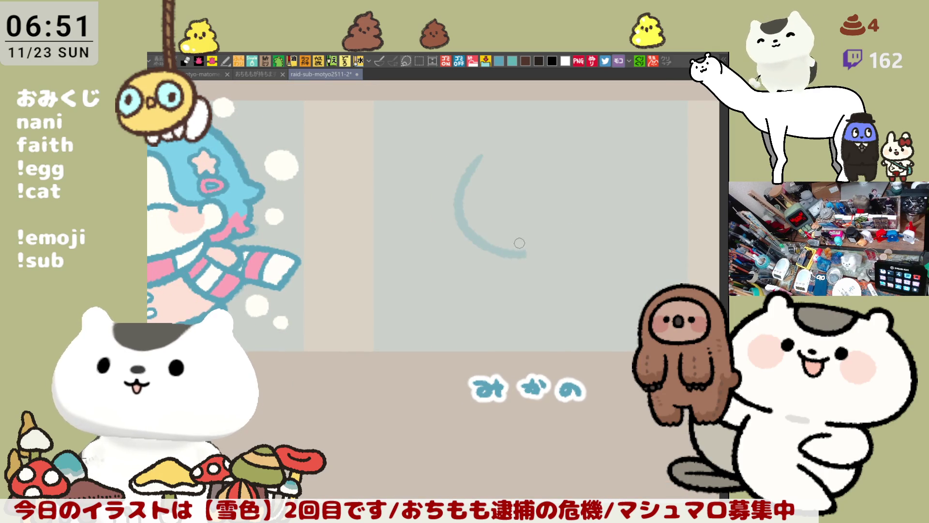
pyautogui.hotkey('ctrl', 'z')
pyautogui.moveTo(481, 159)
pyautogui.mouseDown()
pyautogui.moveTo(521, 257)
pyautogui.moveTo(575, 249)
pyautogui.mouseUp()
pyautogui.hotkey('ctrl', 'z')
# Step: Add a tail to the chin curve, erase its bottom, and redraw it shorter
pyautogui.moveTo(518, 254); pyautogui.dragTo(583, 251)
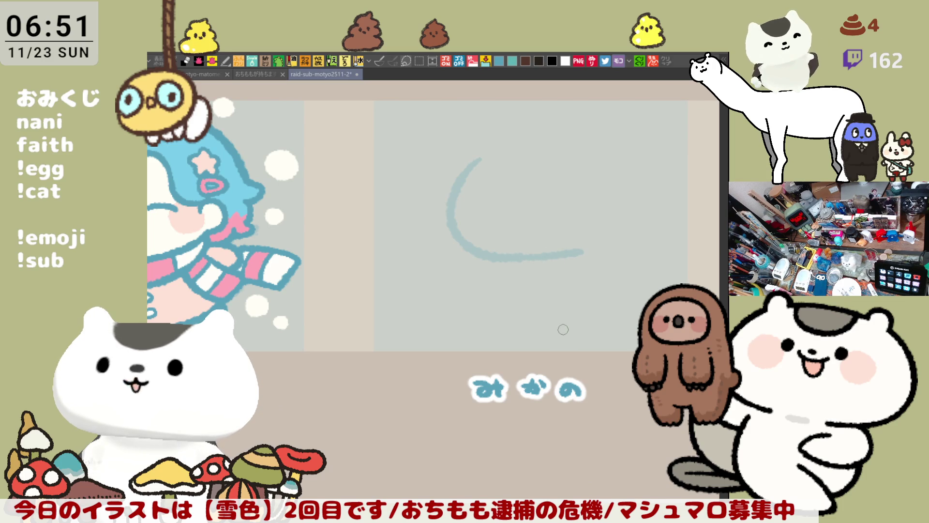
pyautogui.moveTo(473, 248)
pyautogui.mouseDown()
pyautogui.moveTo(490, 259)
pyautogui.moveTo(579, 253)
pyautogui.mouseUp()
pyautogui.moveTo(471, 254)
pyautogui.mouseDown()
pyautogui.moveTo(466, 233)
pyautogui.moveTo(469, 249)
pyautogui.moveTo(525, 264)
pyautogui.mouseUp()
pyautogui.hotkey('ctrl', 'z')
pyautogui.moveTo(452, 227); pyautogui.dragTo(528, 265)
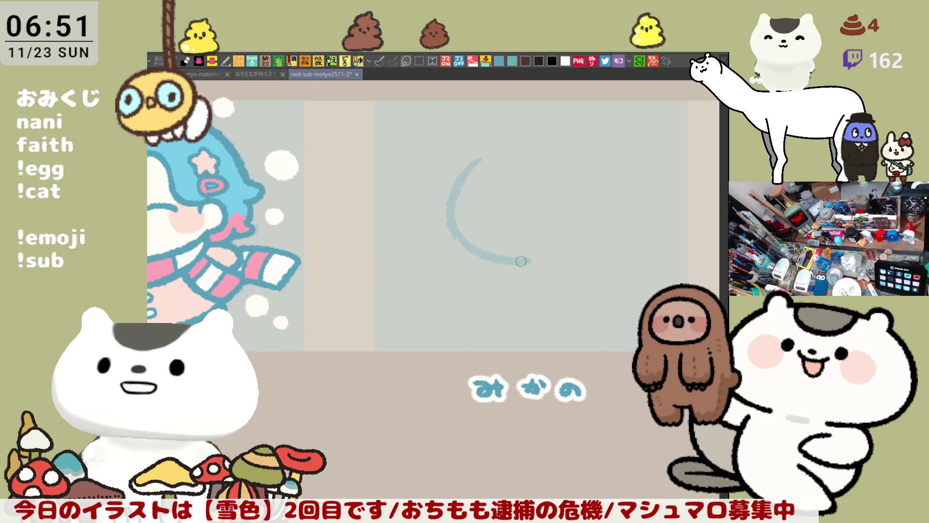
pyautogui.hotkey('ctrl', 'z')
pyautogui.moveTo(450, 213)
pyautogui.mouseDown()
pyautogui.moveTo(491, 260)
pyautogui.moveTo(588, 237)
pyautogui.mouseUp()
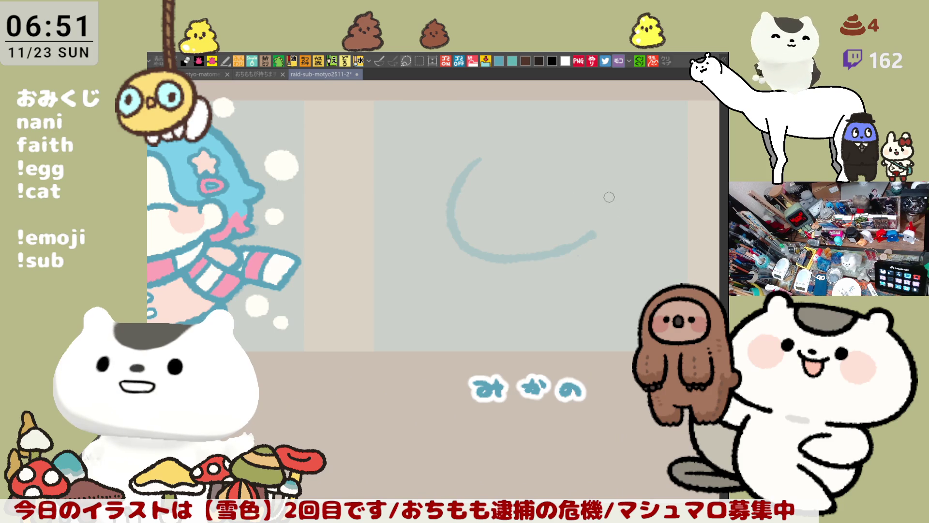
# Step: Add a small curl beside the face and draw the straight fringe line across the head
pyautogui.moveTo(607, 197); pyautogui.dragTo(618, 221)
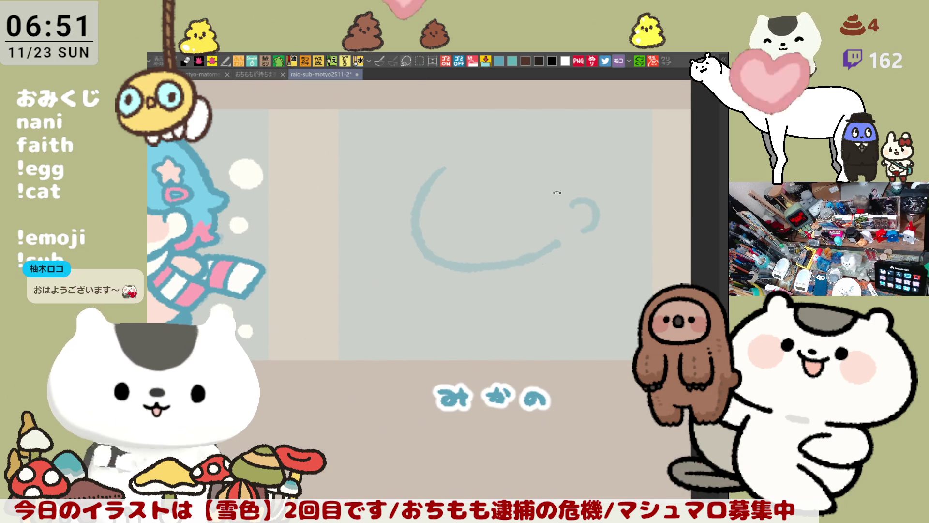
pyautogui.moveTo(527, 251); pyautogui.dragTo(501, 224)
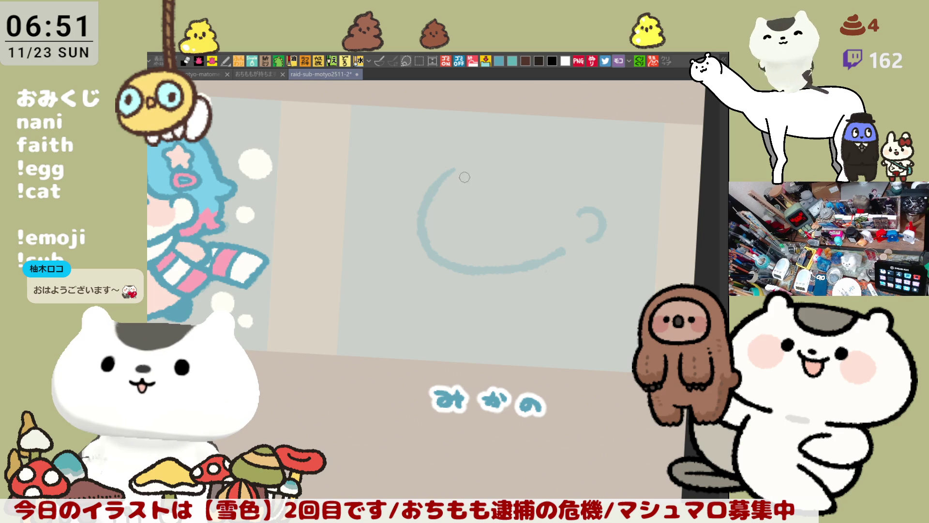
pyautogui.moveTo(446, 206); pyautogui.dragTo(555, 191)
pyautogui.hotkey('ctrl', 'z')
pyautogui.moveTo(443, 207); pyautogui.dragTo(560, 194)
pyautogui.hotkey('ctrl', 'z')
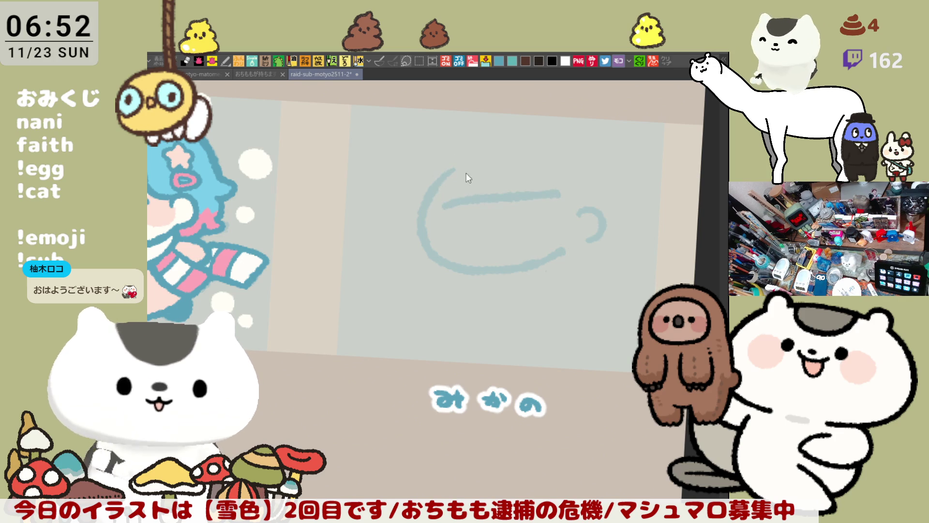
# Step: Join the fringe ends into the head arc and draw the hair falling on the right side
pyautogui.moveTo(457, 157); pyautogui.dragTo(436, 201)
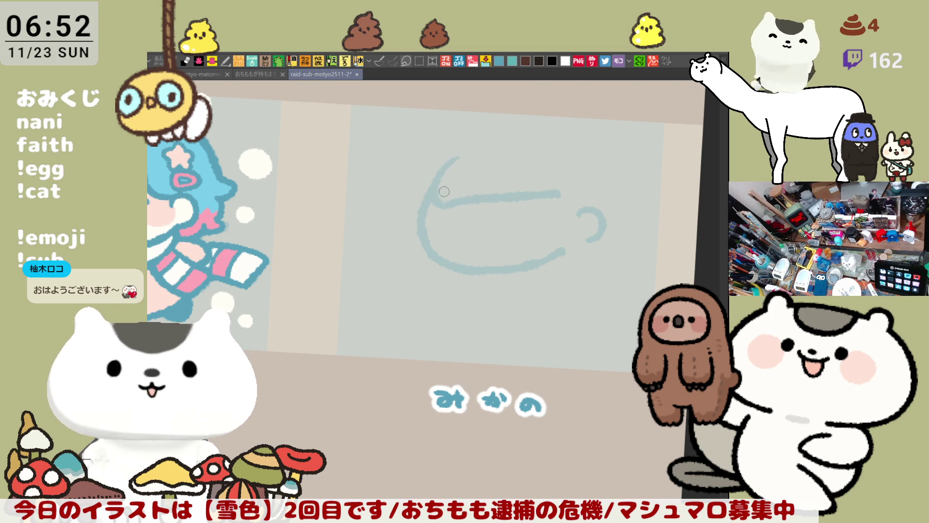
pyautogui.moveTo(541, 155); pyautogui.dragTo(559, 195)
pyautogui.hotkey('ctrl', 'z')
pyautogui.moveTo(538, 152); pyautogui.dragTo(573, 204)
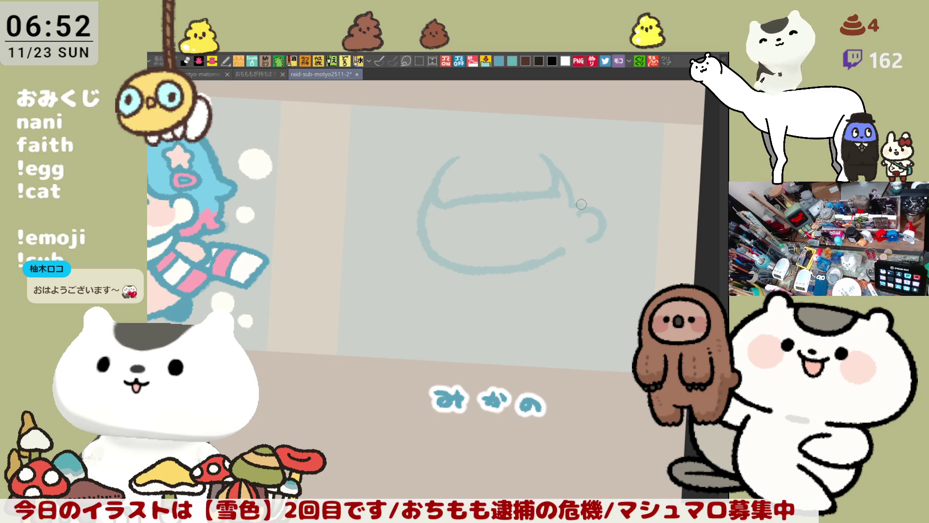
pyautogui.hotkey('ctrl', 'z')
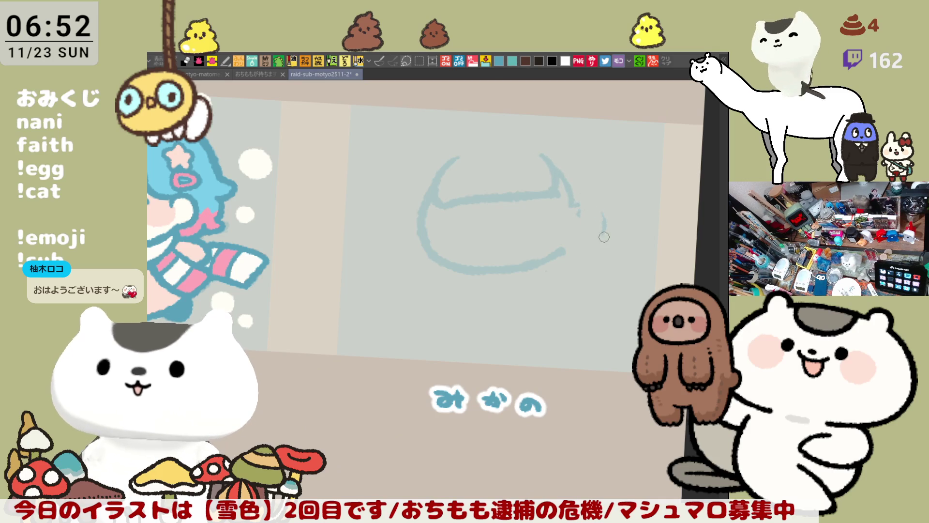
pyautogui.moveTo(570, 195); pyautogui.dragTo(578, 257)
pyautogui.hotkey('ctrl', 'z')
pyautogui.moveTo(565, 186); pyautogui.dragTo(581, 247)
pyautogui.moveTo(602, 204); pyautogui.dragTo(575, 254)
pyautogui.hotkey('ctrl', 'z')
pyautogui.moveTo(602, 201); pyautogui.dragTo(573, 255)
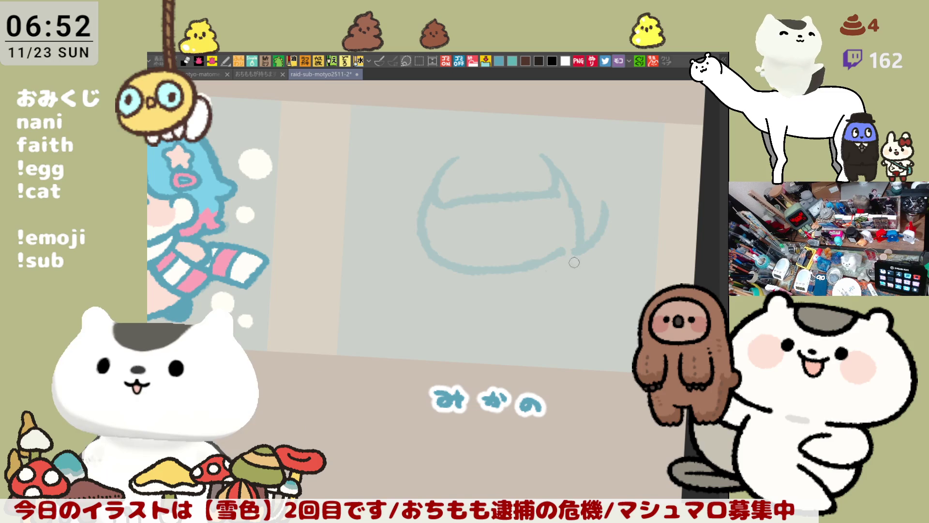
# Step: Draw the hair falling down the left side and try strokes across the head top
pyautogui.moveTo(405, 217); pyautogui.dragTo(422, 268)
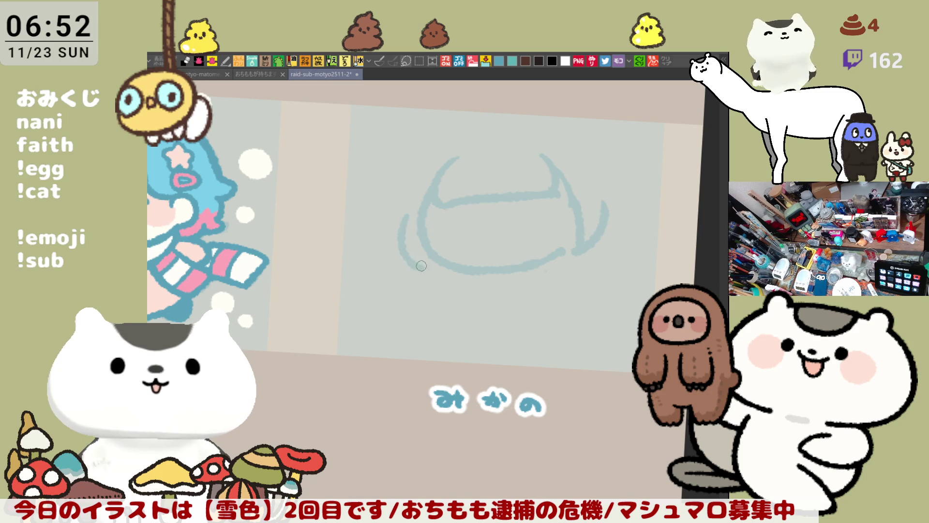
pyautogui.hotkey('ctrl', 'z')
pyautogui.moveTo(409, 200); pyautogui.dragTo(429, 270)
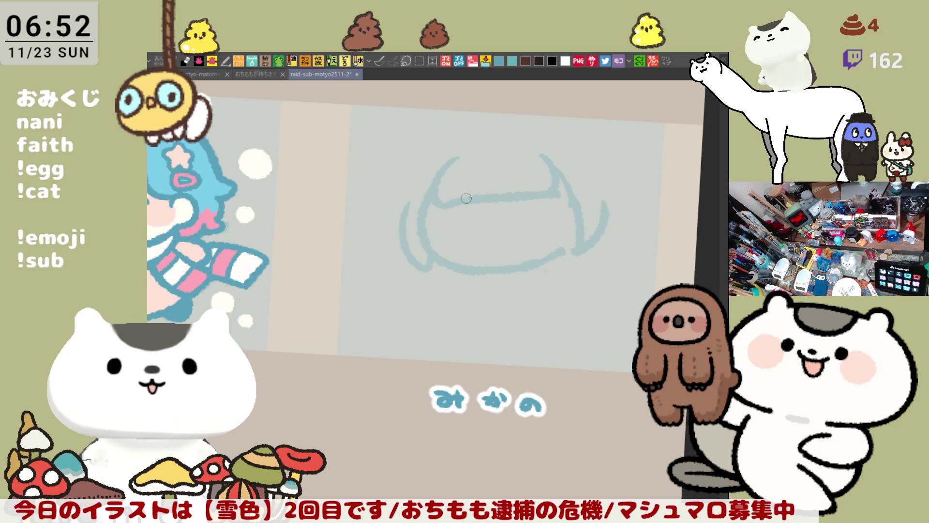
pyautogui.moveTo(442, 139); pyautogui.dragTo(542, 114)
pyautogui.hotkey('ctrl', 'z')
pyautogui.moveTo(440, 140); pyautogui.dragTo(563, 128)
pyautogui.hotkey('ctrl', 'z')
pyautogui.moveTo(462, 140); pyautogui.dragTo(587, 136)
pyautogui.hotkey('ctrl', 'z')
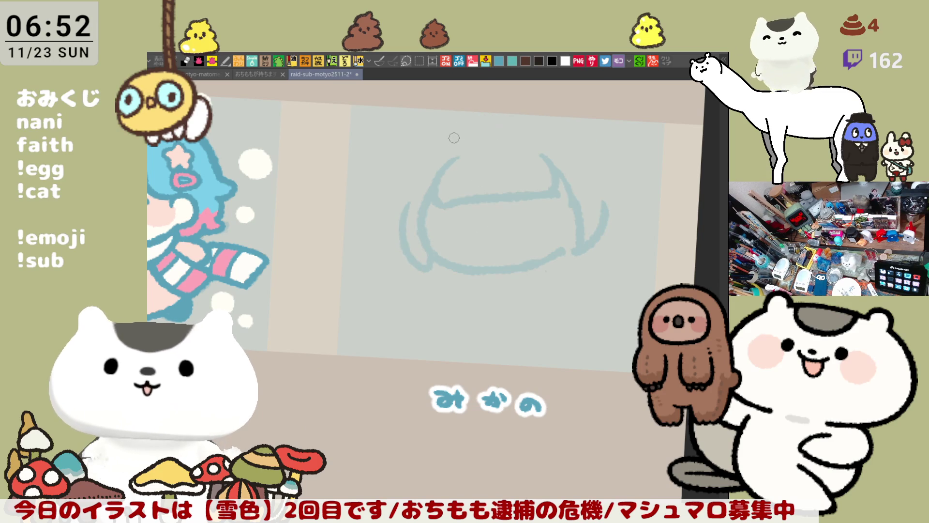
# Step: Sketch a closed-eye dash and a small mouth on the face
pyautogui.moveTo(408, 225); pyautogui.dragTo(530, 262)
pyautogui.moveTo(547, 231); pyautogui.dragTo(484, 203)
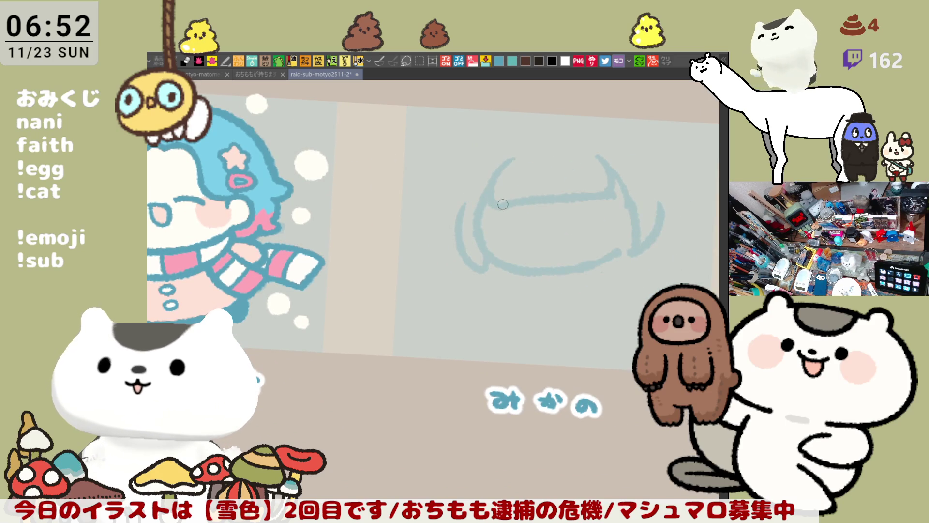
pyautogui.moveTo(506, 227); pyautogui.dragTo(601, 218)
pyautogui.hotkey('ctrl', 'z')
pyautogui.moveTo(549, 231); pyautogui.dragTo(565, 231)
pyautogui.hotkey('ctrl', 'z')
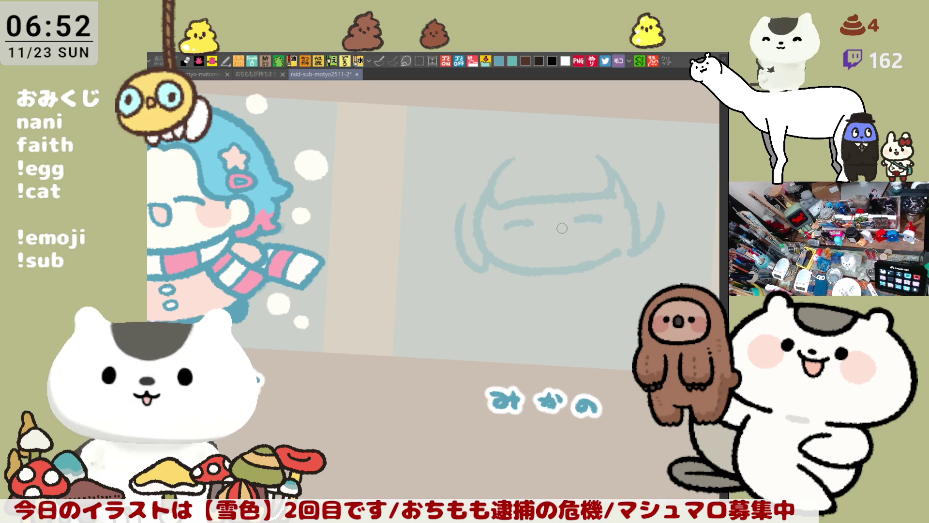
# Step: Redraw the arc across the head top and the head's right-side outline
pyautogui.moveTo(518, 253); pyautogui.dragTo(501, 299)
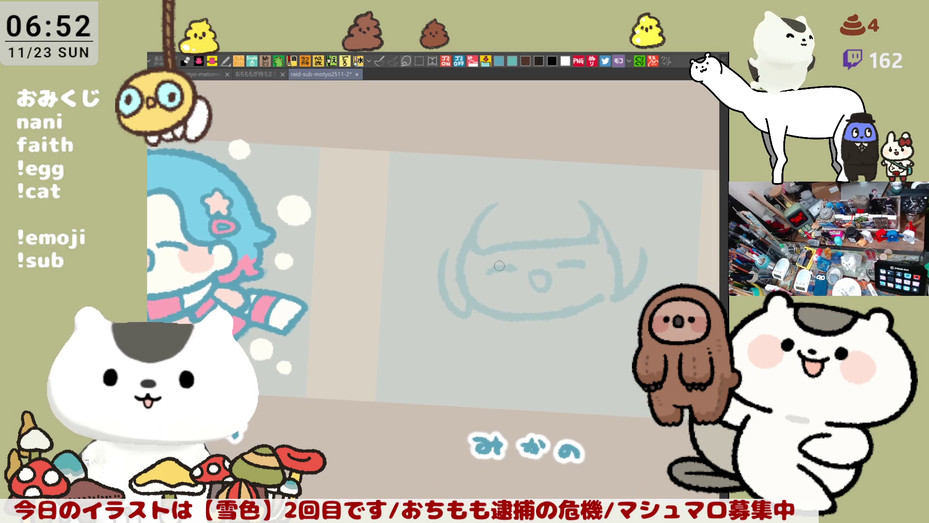
pyautogui.moveTo(536, 168)
pyautogui.mouseDown()
pyautogui.moveTo(626, 185)
pyautogui.moveTo(569, 167)
pyautogui.moveTo(636, 203)
pyautogui.moveTo(653, 266)
pyautogui.mouseUp()
pyautogui.hotkey('ctrl', 'z')
pyautogui.hotkey('ctrl', 'z')
pyautogui.moveTo(631, 201); pyautogui.dragTo(650, 275)
pyautogui.hotkey('ctrl', 'z')
pyautogui.hotkey('ctrl', 'z')
pyautogui.moveTo(644, 216); pyautogui.dragTo(647, 279)
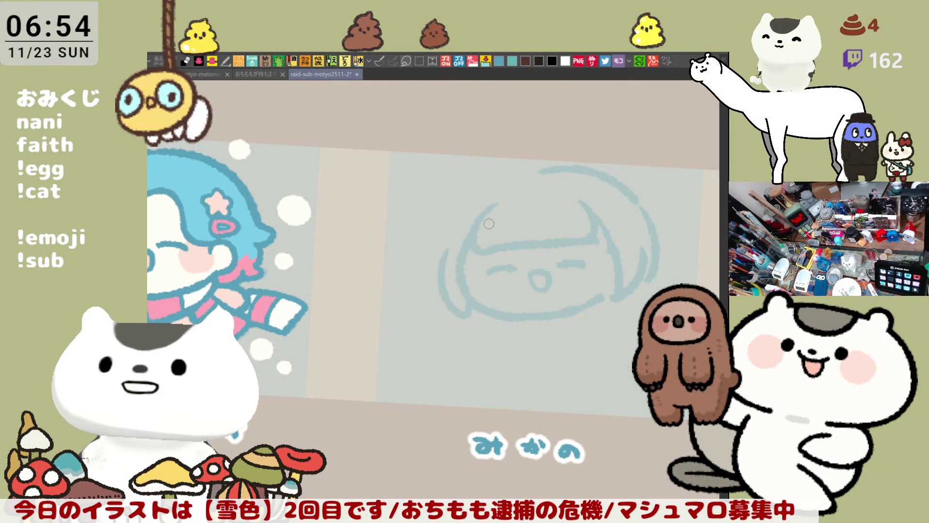
# Step: With the canvas mirrored, redraw the right hair outline as a fuller curve
pyautogui.press('h')
pyautogui.moveTo(318, 174)
pyautogui.mouseDown()
pyautogui.moveTo(365, 199)
pyautogui.moveTo(380, 235)
pyautogui.moveTo(368, 199)
pyautogui.moveTo(389, 250)
pyautogui.mouseUp()
pyautogui.hotkey('ctrl', 'z')
pyautogui.moveTo(377, 215); pyautogui.dragTo(399, 285)
pyautogui.moveTo(392, 248); pyautogui.dragTo(383, 309)
pyautogui.hotkey('ctrl', 'z')
pyautogui.moveTo(392, 255); pyautogui.dragTo(380, 318)
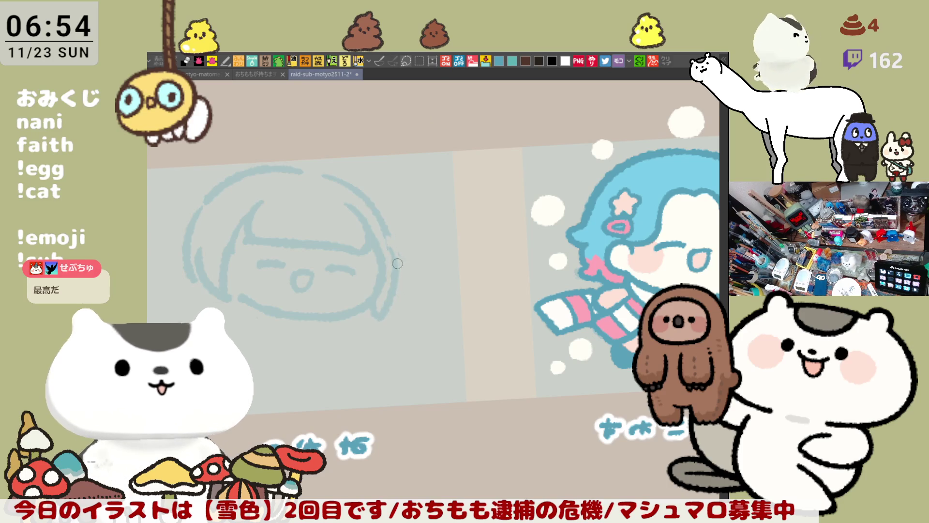
pyautogui.press('h')
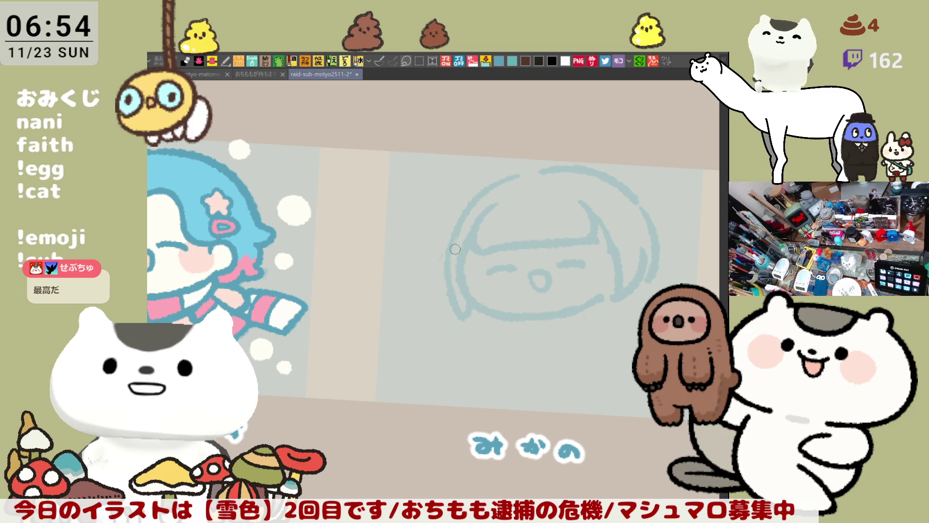
# Step: Redraw the left hair outline down the side of the face
pyautogui.moveTo(458, 238); pyautogui.dragTo(452, 286)
pyautogui.moveTo(462, 223)
pyautogui.mouseDown()
pyautogui.moveTo(447, 285)
pyautogui.moveTo(459, 317)
pyautogui.mouseUp()
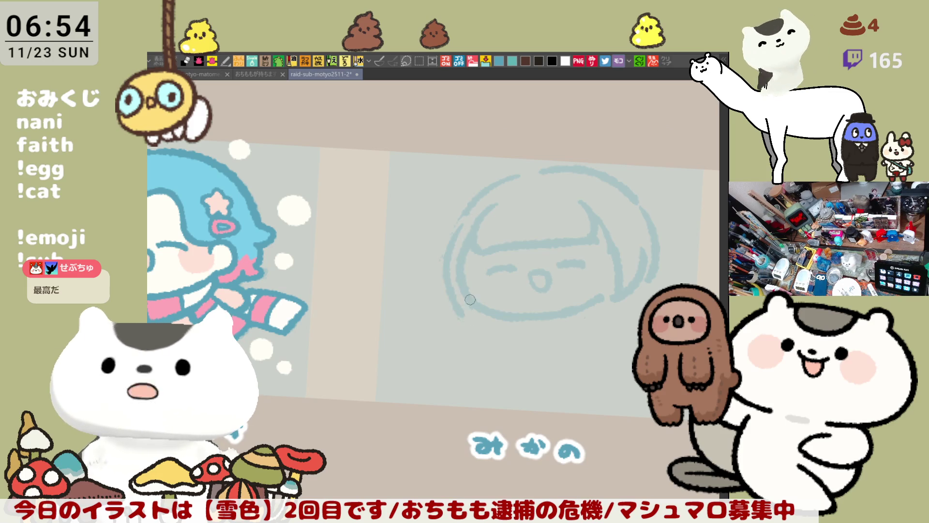
pyautogui.hotkey('ctrl', 'z')
pyautogui.moveTo(460, 216); pyautogui.dragTo(452, 306)
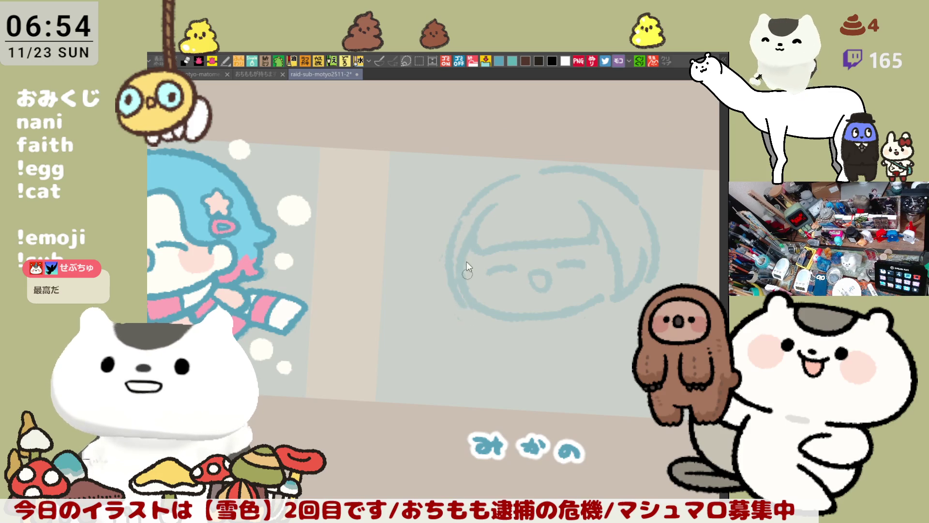
pyautogui.hotkey('ctrl', 'z')
pyautogui.moveTo(459, 220); pyautogui.dragTo(460, 308)
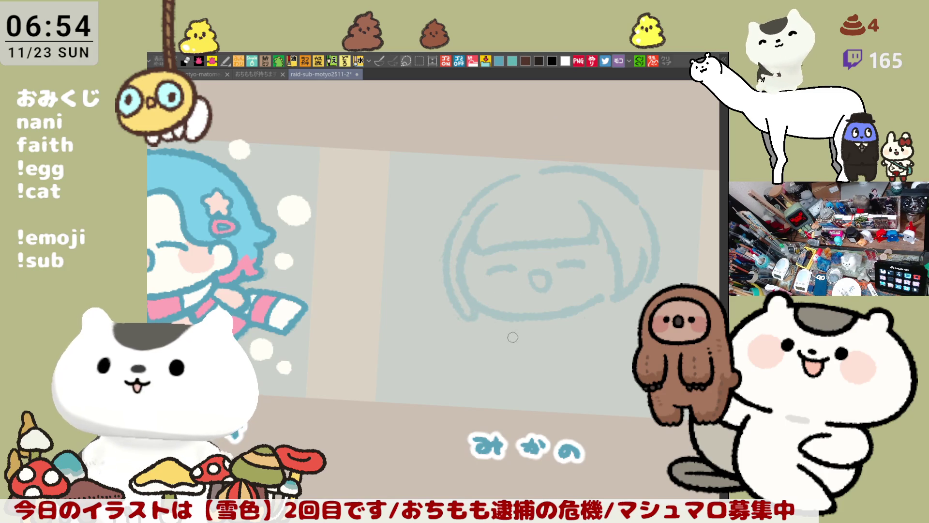
pyautogui.moveTo(510, 335); pyautogui.dragTo(414, 325)
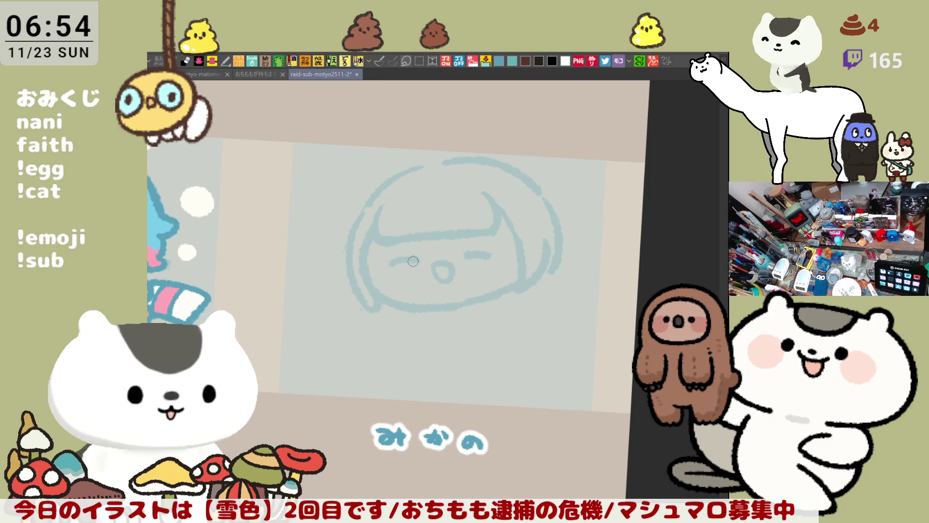
# Step: Redraw the left eye as a slanted dash and remove the small round mouth
pyautogui.moveTo(412, 263)
pyautogui.mouseDown()
pyautogui.moveTo(467, 210)
pyautogui.moveTo(444, 214)
pyautogui.mouseUp()
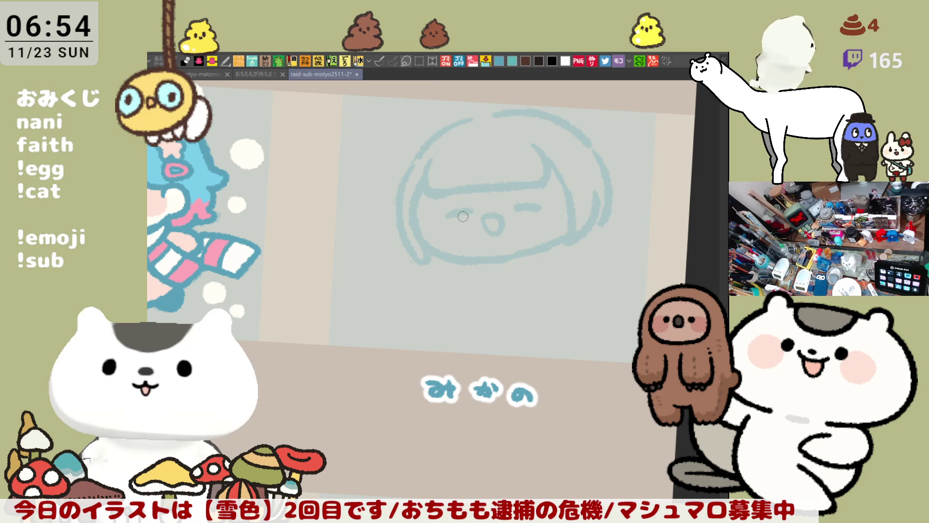
pyautogui.moveTo(446, 215)
pyautogui.mouseDown()
pyautogui.moveTo(467, 210)
pyautogui.moveTo(506, 225)
pyautogui.moveTo(489, 228)
pyautogui.moveTo(495, 254)
pyautogui.mouseUp()
pyautogui.hotkey('ctrl', 'z')
pyautogui.hotkey('ctrl', 'z')
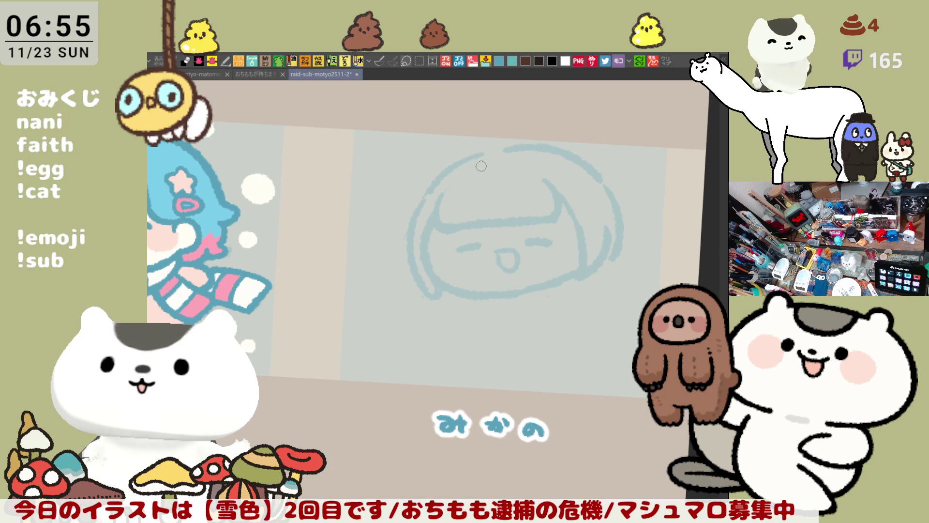
pyautogui.press('h')
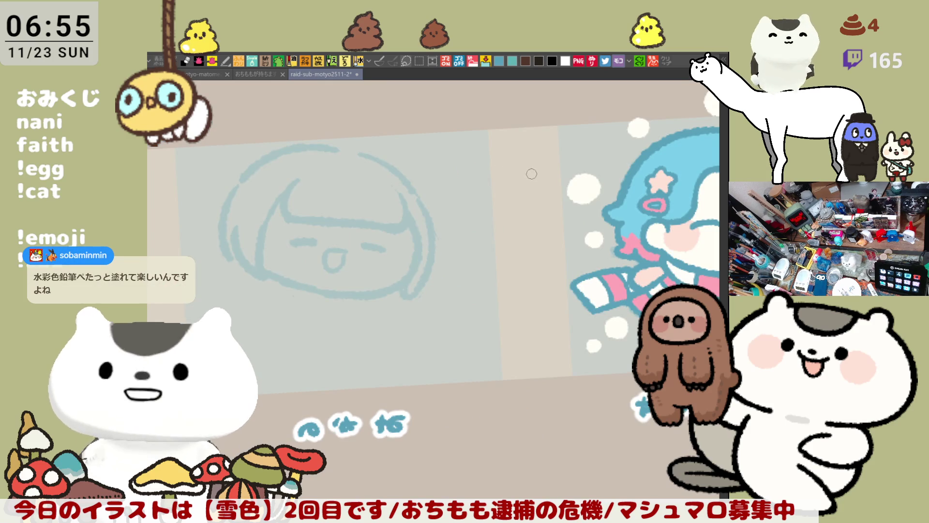
pyautogui.moveTo(488, 193); pyautogui.dragTo(546, 210)
# Step: Go over the right side of the hair outline with a darker stroke
pyautogui.moveTo(378, 165)
pyautogui.mouseDown()
pyautogui.moveTo(435, 177)
pyautogui.moveTo(488, 244)
pyautogui.mouseUp()
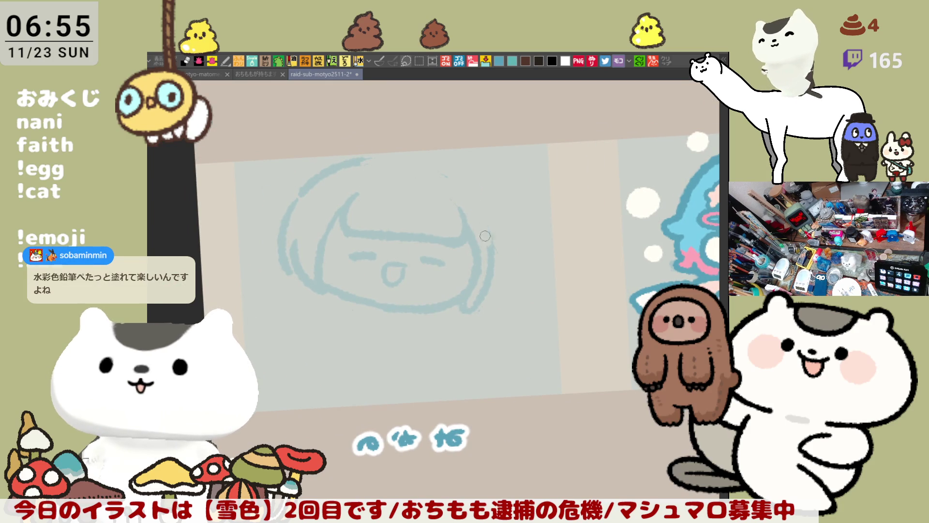
pyautogui.hotkey('ctrl', 'z')
pyautogui.hotkey('ctrl', 'y')
pyautogui.hotkey('ctrl', 'z')
pyautogui.hotkey('ctrl', 'y')
pyautogui.moveTo(442, 168); pyautogui.dragTo(484, 242)
pyautogui.hotkey('ctrl', 'z')
pyautogui.moveTo(432, 167); pyautogui.dragTo(486, 248)
# Step: Close the top of the head outline and thicken its upper-right part
pyautogui.moveTo(466, 191); pyautogui.dragTo(518, 167)
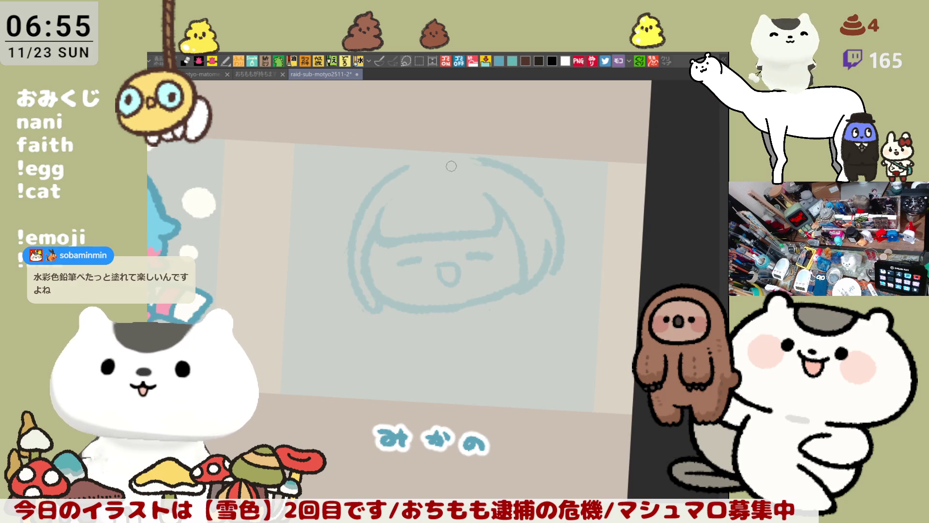
pyautogui.moveTo(419, 164); pyautogui.dragTo(472, 153)
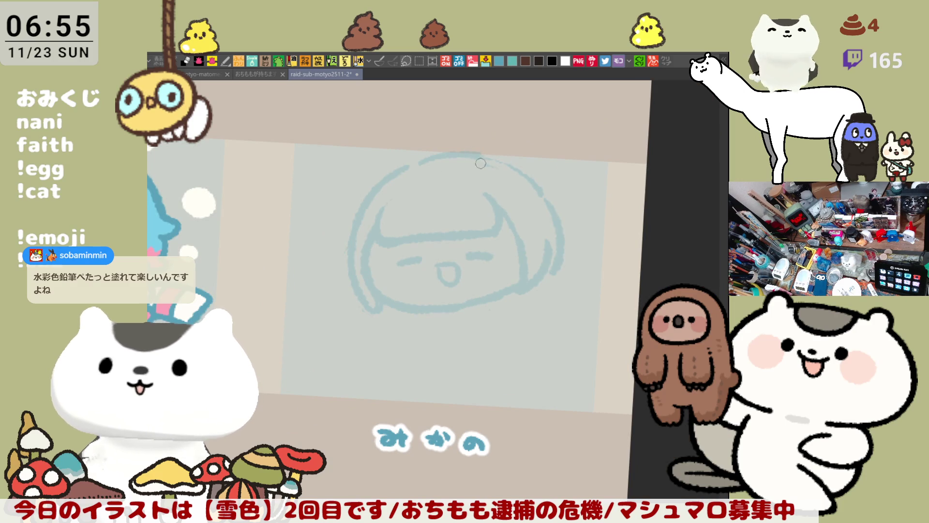
pyautogui.moveTo(488, 156); pyautogui.dragTo(542, 205)
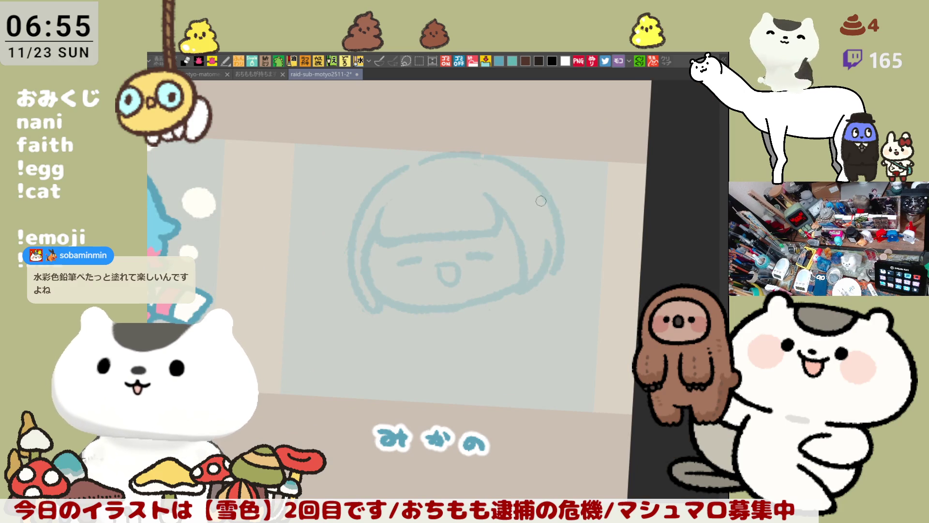
pyautogui.scroll(-2, 480, 262)
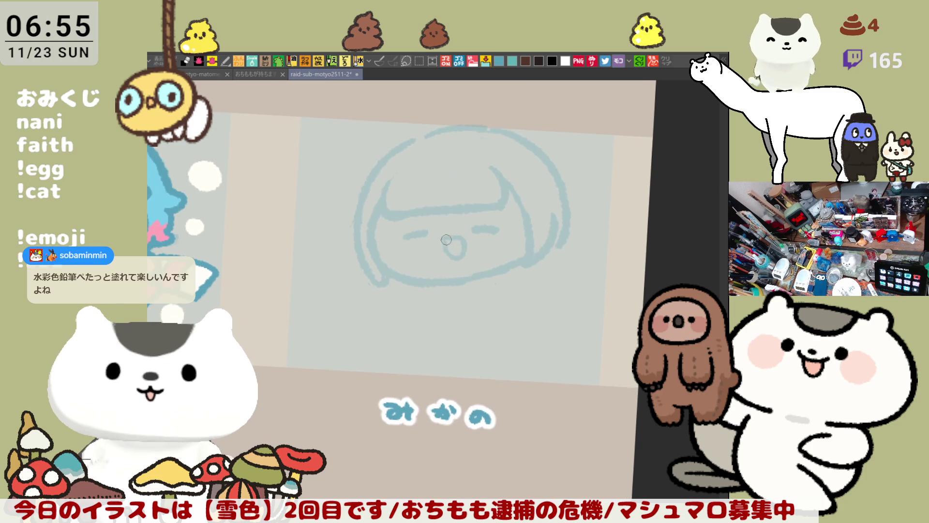
# Step: Redraw the right-hand bang stroke, retrying it until it sits right
pyautogui.hotkey('ctrl', 'z')
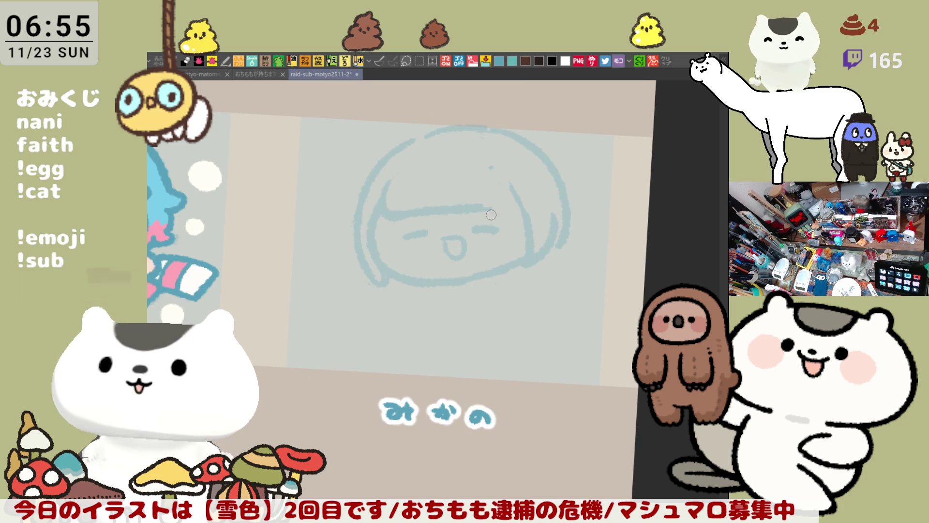
pyautogui.moveTo(477, 170)
pyautogui.mouseDown()
pyautogui.moveTo(482, 196)
pyautogui.moveTo(503, 212)
pyautogui.mouseUp()
pyautogui.hotkey('ctrl', 'z')
pyautogui.moveTo(485, 178); pyautogui.dragTo(501, 211)
pyautogui.hotkey('ctrl', 'z')
pyautogui.moveTo(486, 177); pyautogui.dragTo(500, 209)
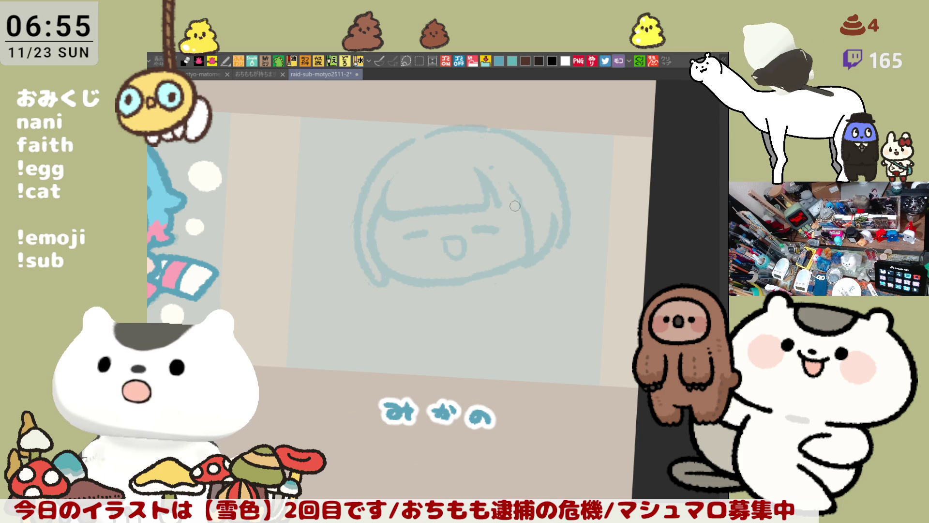
# Step: Redraw the bang line across the forehead and down the left side
pyautogui.moveTo(390, 214); pyautogui.dragTo(470, 207)
pyautogui.moveTo(387, 212); pyautogui.dragTo(481, 199)
pyautogui.hotkey('ctrl', 'z')
pyautogui.moveTo(392, 216); pyautogui.dragTo(479, 201)
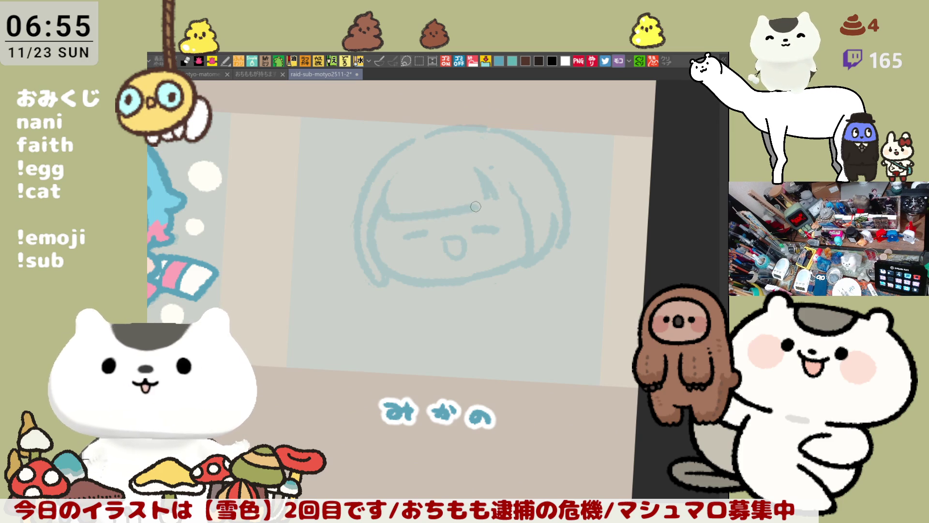
pyautogui.hotkey('ctrl', 'z')
pyautogui.moveTo(385, 203); pyautogui.dragTo(484, 205)
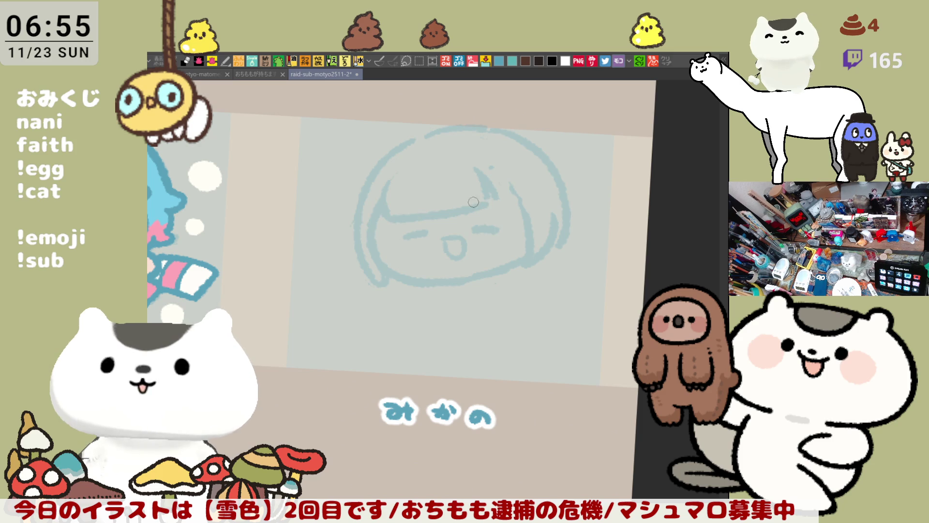
pyautogui.hotkey('ctrl', 'z')
pyautogui.moveTo(395, 183)
pyautogui.mouseDown()
pyautogui.moveTo(389, 220)
pyautogui.moveTo(486, 203)
pyautogui.moveTo(496, 188)
pyautogui.moveTo(527, 196)
pyautogui.mouseUp()
pyautogui.hotkey('ctrl', 'z')
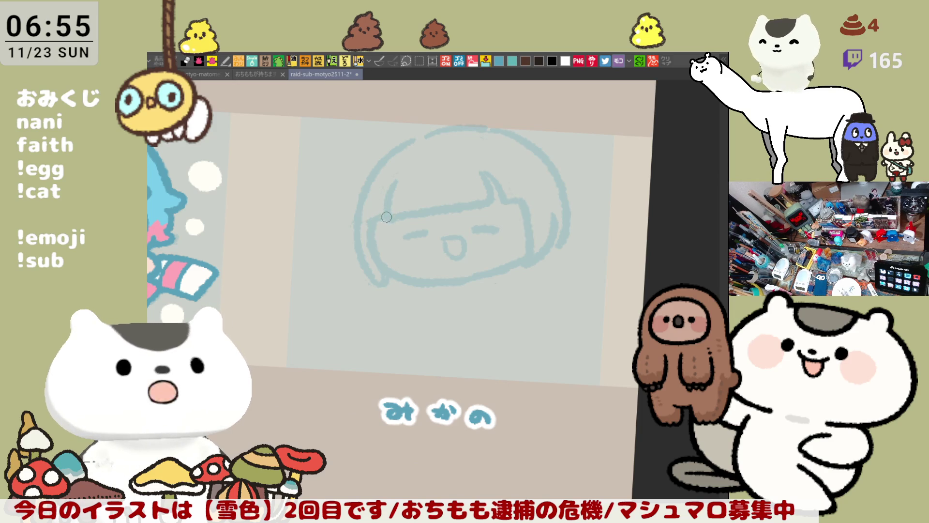
# Step: Draw the collar line along the bottom of the girl's face with the pencil
pyautogui.moveTo(473, 242); pyautogui.dragTo(456, 225)
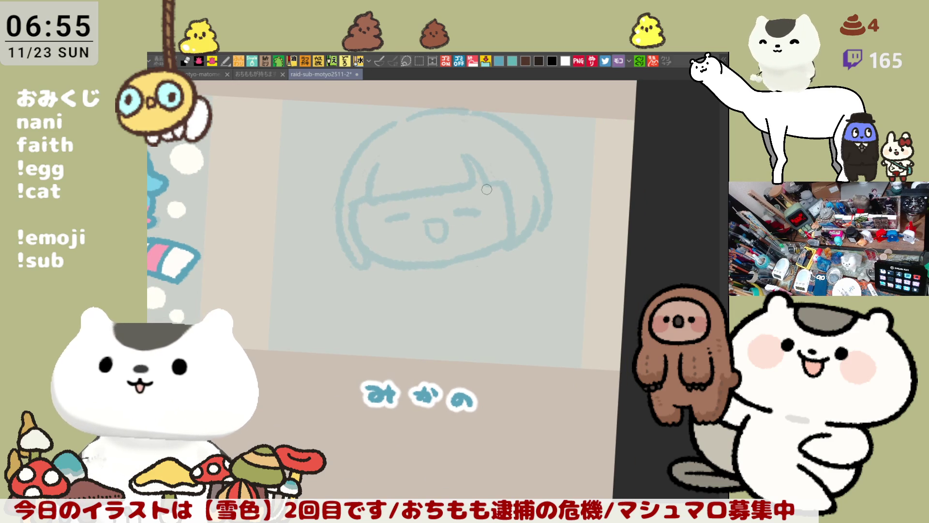
pyautogui.scroll(-1, 477, 241)
pyautogui.moveTo(505, 189); pyautogui.dragTo(527, 192)
pyautogui.moveTo(397, 242)
pyautogui.mouseDown()
pyautogui.moveTo(436, 277)
pyautogui.moveTo(498, 249)
pyautogui.mouseUp()
pyautogui.hotkey('ctrl', 'z')
pyautogui.moveTo(396, 246)
pyautogui.mouseDown()
pyautogui.moveTo(457, 275)
pyautogui.moveTo(513, 241)
pyautogui.mouseUp()
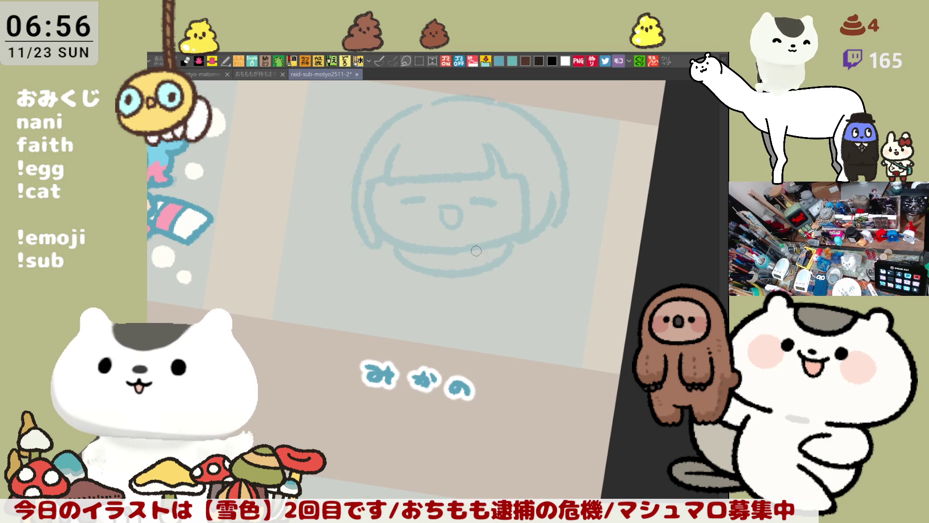
pyautogui.hotkey('ctrl', 'z')
pyautogui.moveTo(390, 240); pyautogui.dragTo(512, 243)
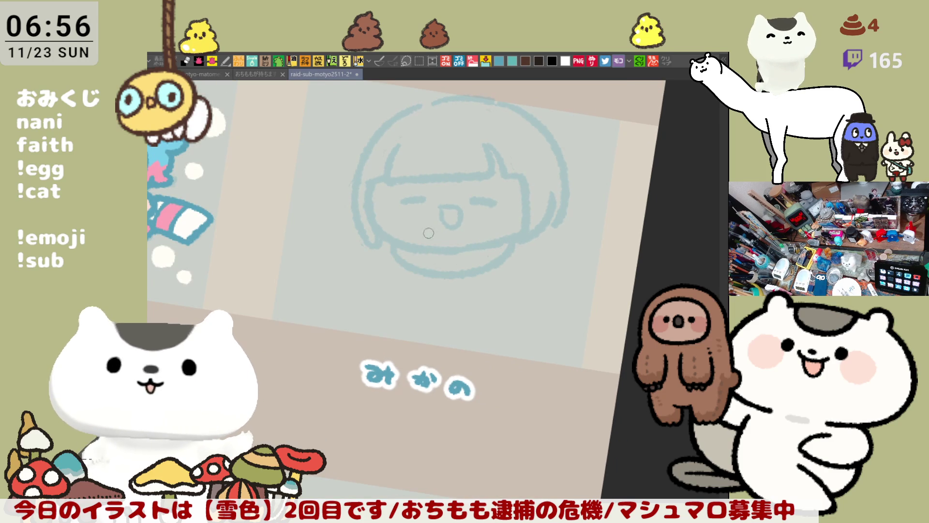
# Step: Add vertical stripes and short hatch strokes inside the collar band
pyautogui.moveTo(450, 250)
pyautogui.mouseDown()
pyautogui.moveTo(453, 269)
pyautogui.moveTo(491, 264)
pyautogui.mouseUp()
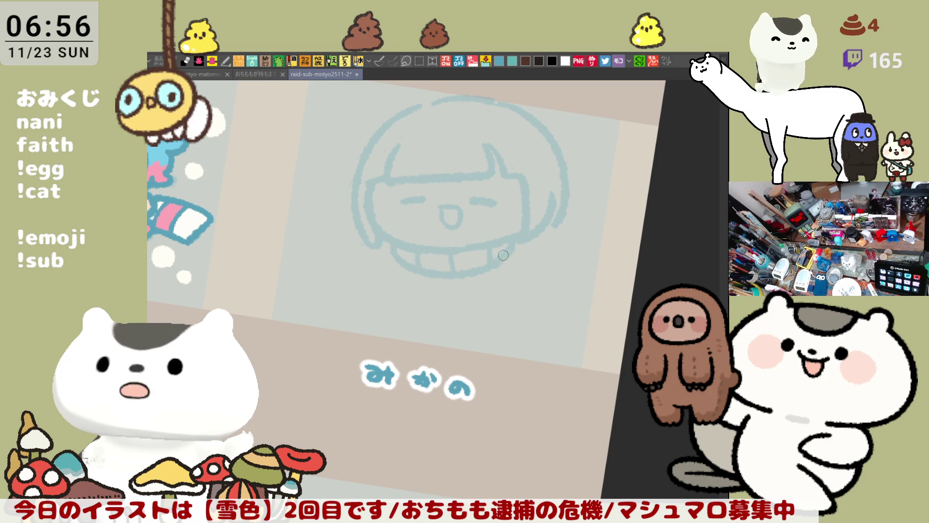
pyautogui.moveTo(424, 245)
pyautogui.mouseDown()
pyautogui.moveTo(429, 268)
pyautogui.moveTo(443, 274)
pyautogui.mouseUp()
pyautogui.moveTo(522, 238); pyautogui.dragTo(543, 249)
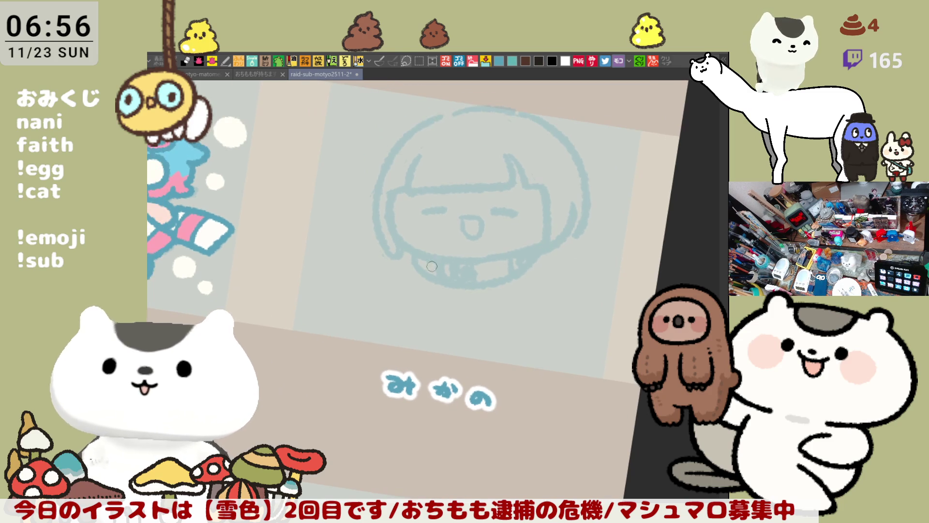
pyautogui.moveTo(421, 261); pyautogui.dragTo(427, 275)
# Step: Draw a curled ahoge tuft at the top-left of the girl's head
pyautogui.moveTo(498, 210); pyautogui.dragTo(466, 256)
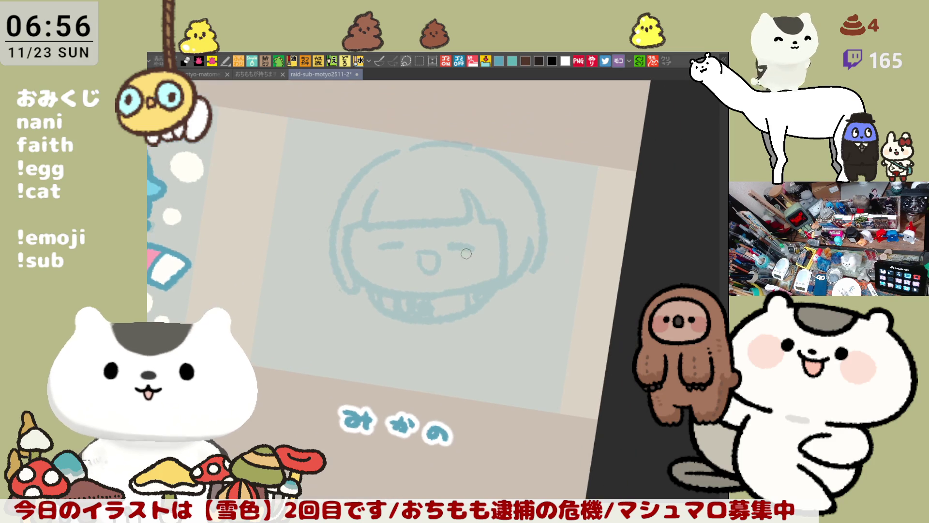
pyautogui.moveTo(536, 178)
pyautogui.mouseDown()
pyautogui.moveTo(512, 212)
pyautogui.moveTo(522, 198)
pyautogui.mouseUp()
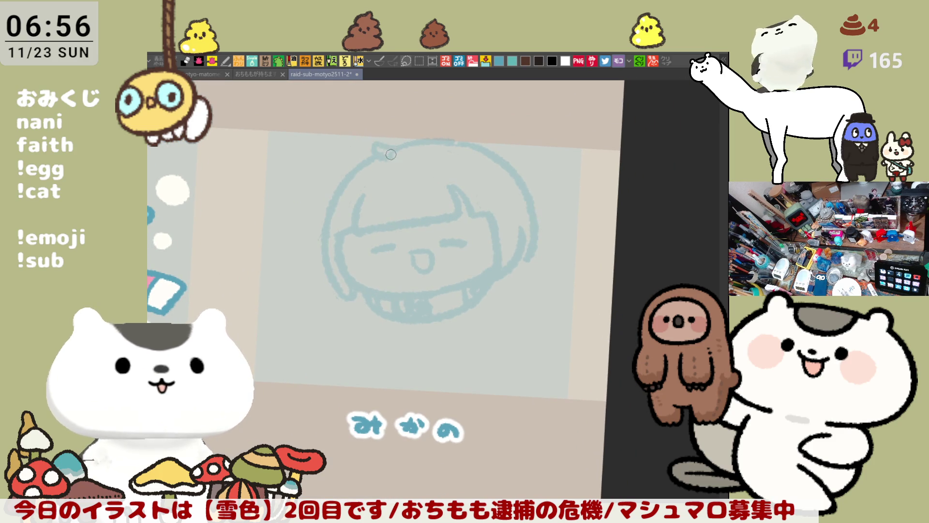
pyautogui.moveTo(394, 145); pyautogui.dragTo(363, 140)
pyautogui.hotkey('ctrl', 'z')
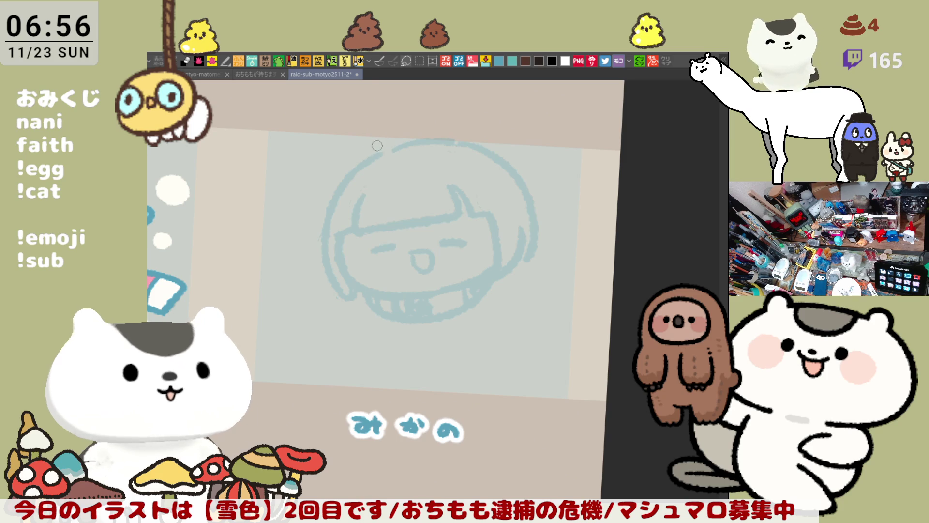
pyautogui.moveTo(358, 147); pyautogui.dragTo(358, 175)
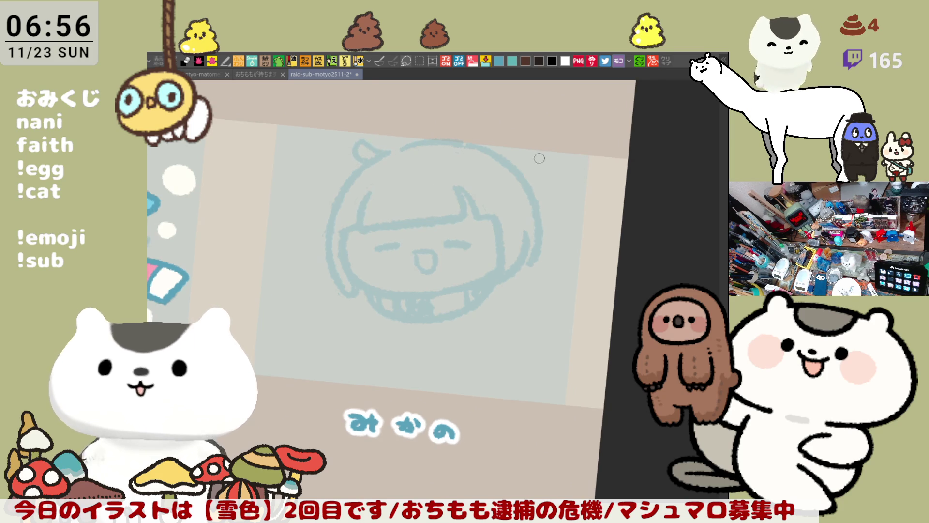
# Step: Lasso the left eye, move it slightly, then deselect
pyautogui.press('h')
pyautogui.press('h')
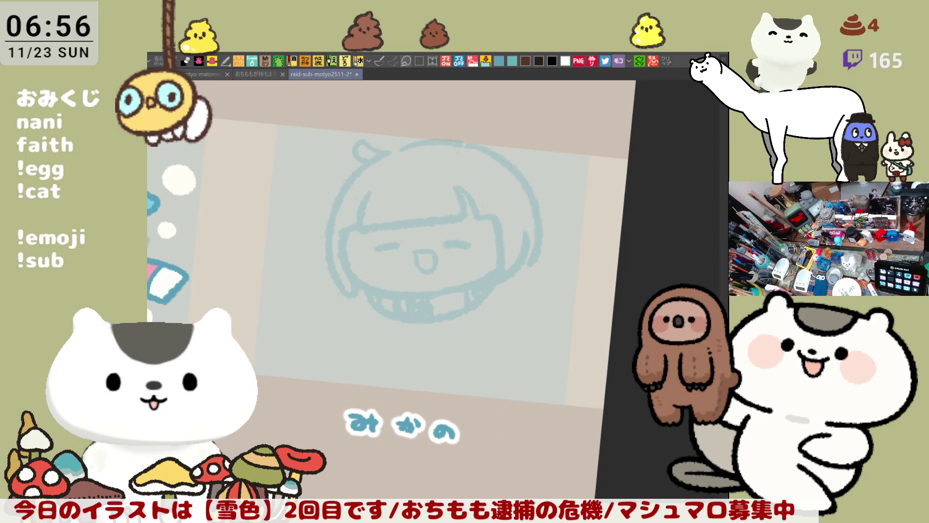
pyautogui.moveTo(390, 228)
pyautogui.mouseDown()
pyautogui.moveTo(397, 262)
pyautogui.moveTo(393, 253)
pyautogui.mouseUp()
pyautogui.click(429, 288)
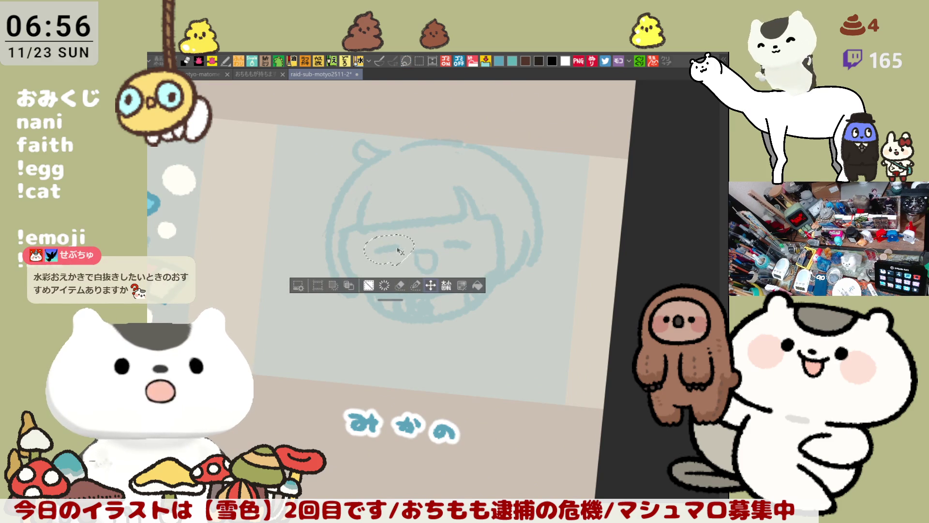
pyautogui.hotkey('ctrl', 'd')
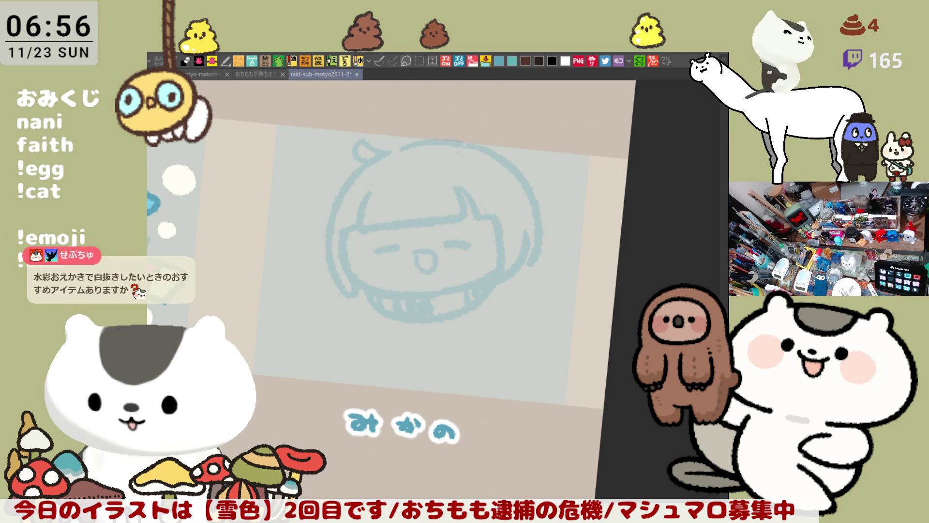
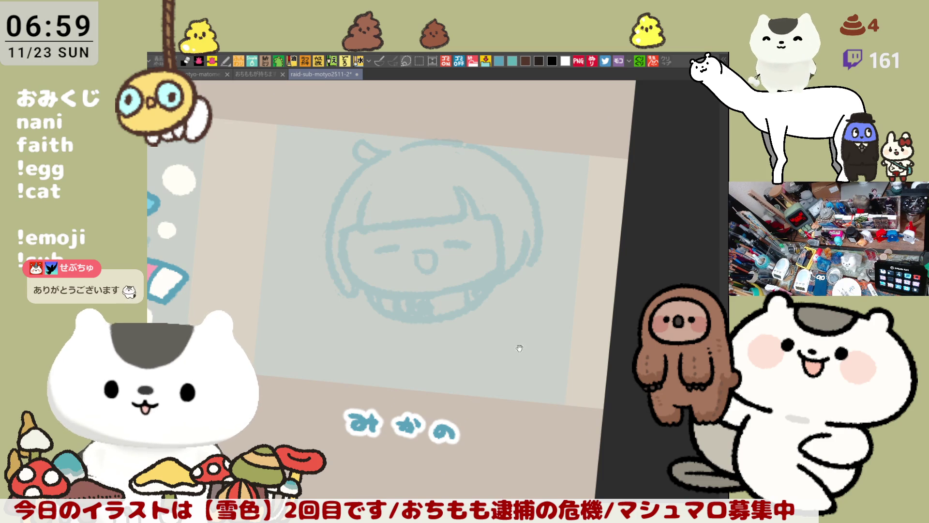
# Step: Straighten the view, then erase and redraw the left edge of the chibi face outline
pyautogui.moveTo(535, 373); pyautogui.dragTo(571, 320)
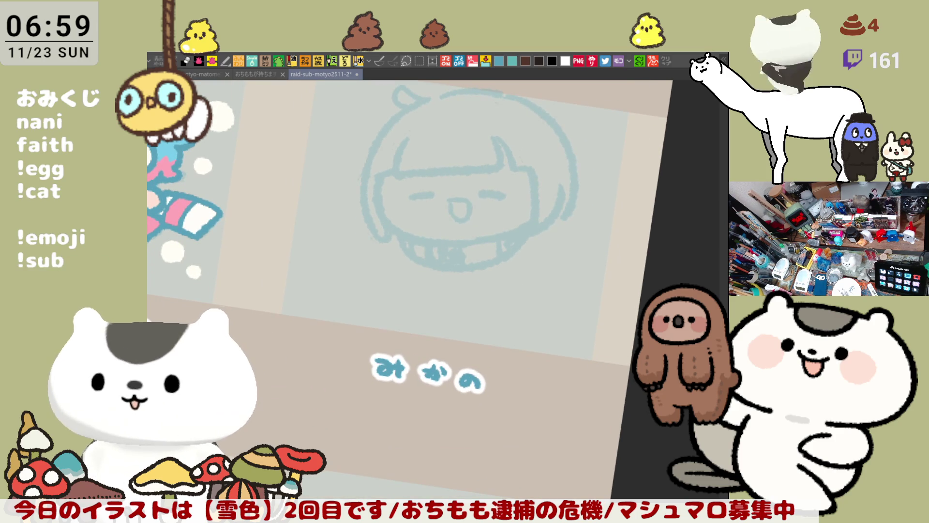
pyautogui.hotkey('ctrl', '0')
pyautogui.moveTo(345, 243)
pyautogui.mouseDown()
pyautogui.moveTo(349, 180)
pyautogui.moveTo(340, 224)
pyautogui.moveTo(335, 208)
pyautogui.moveTo(344, 209)
pyautogui.mouseUp()
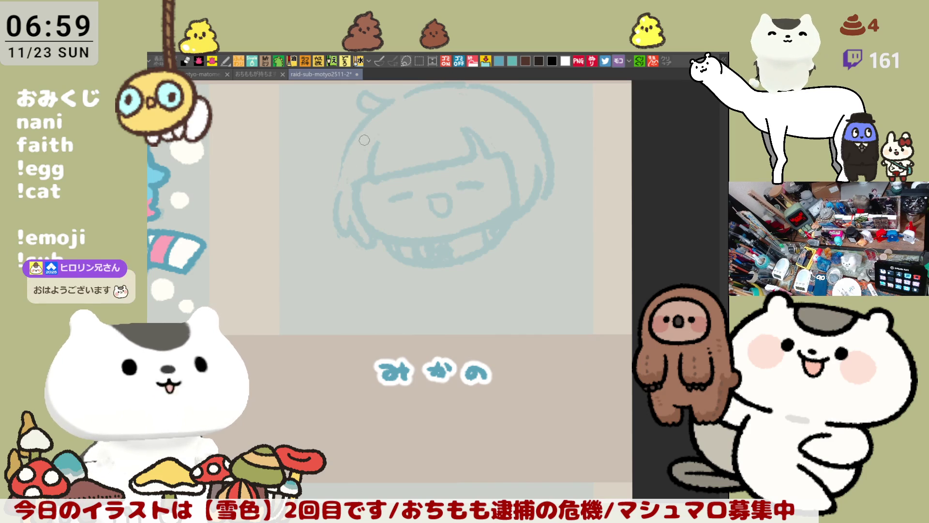
pyautogui.moveTo(356, 140); pyautogui.dragTo(341, 184)
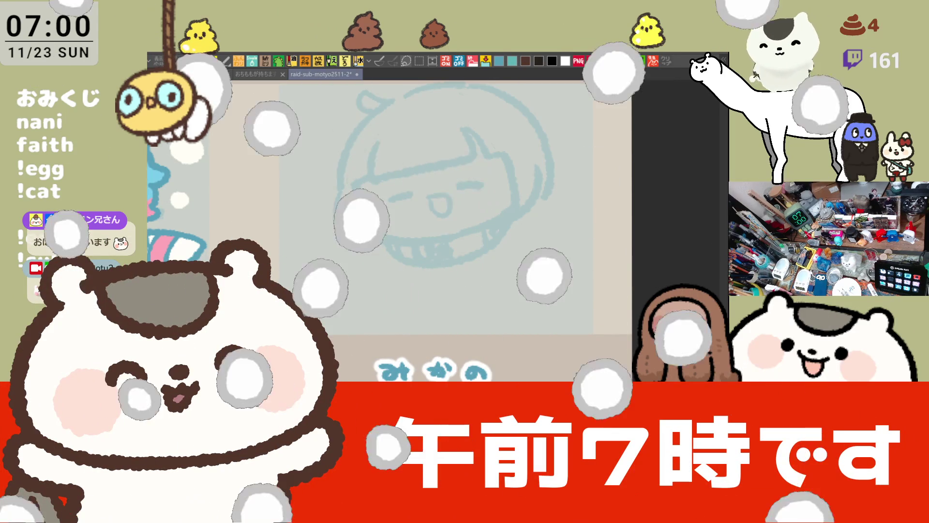
# Step: Draw a curled ahoge strand of hair on top of the head
pyautogui.moveTo(407, 242); pyautogui.dragTo(503, 235)
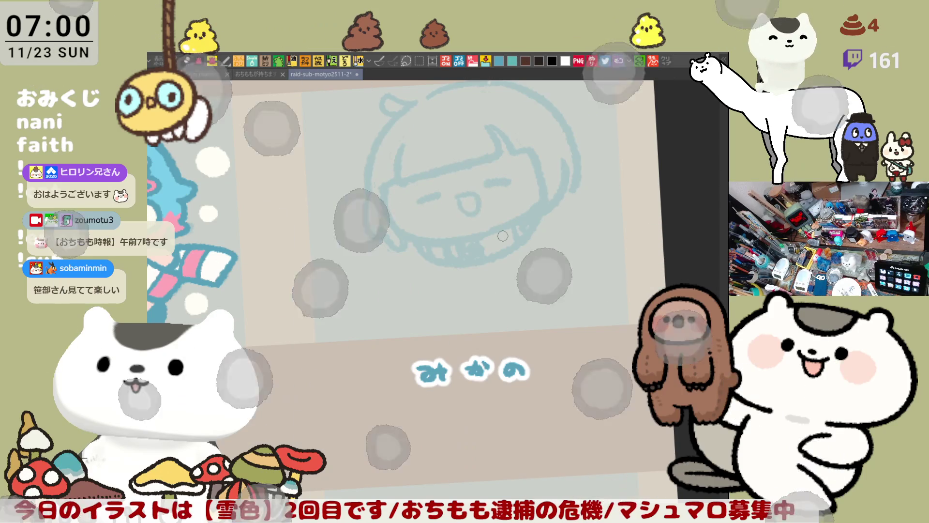
pyautogui.moveTo(579, 218); pyautogui.dragTo(566, 266)
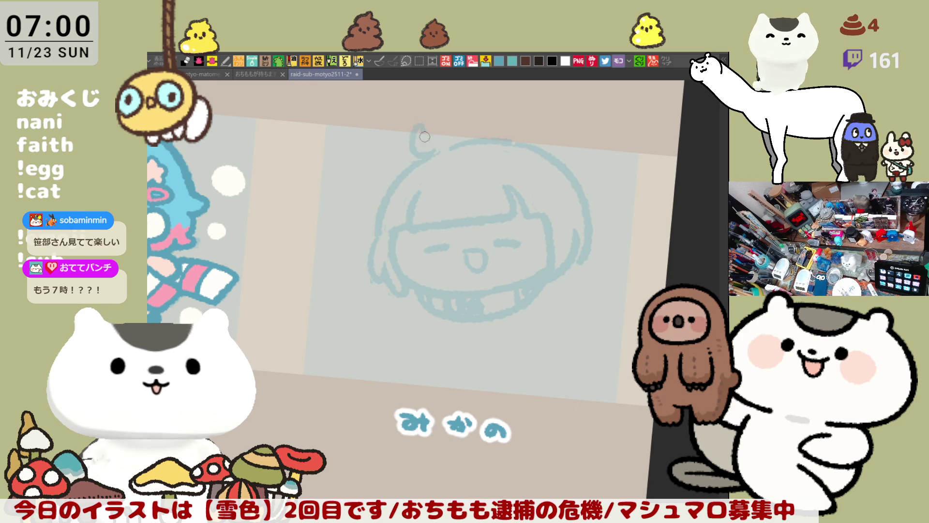
pyautogui.moveTo(423, 125)
pyautogui.mouseDown()
pyautogui.moveTo(435, 155)
pyautogui.moveTo(441, 151)
pyautogui.mouseUp()
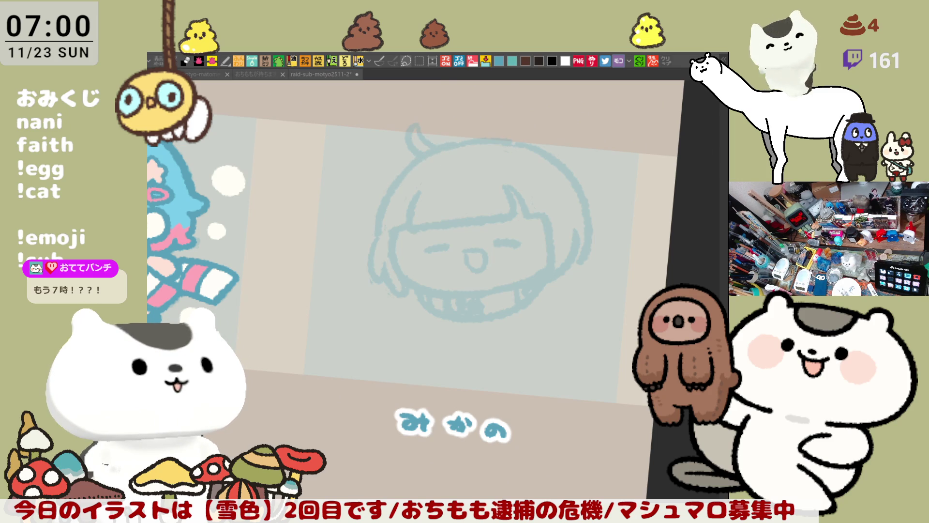
pyautogui.click(573, 237)
# Step: Draw a small looped bow ornament on the right side of the head
pyautogui.moveTo(568, 232); pyautogui.dragTo(573, 203)
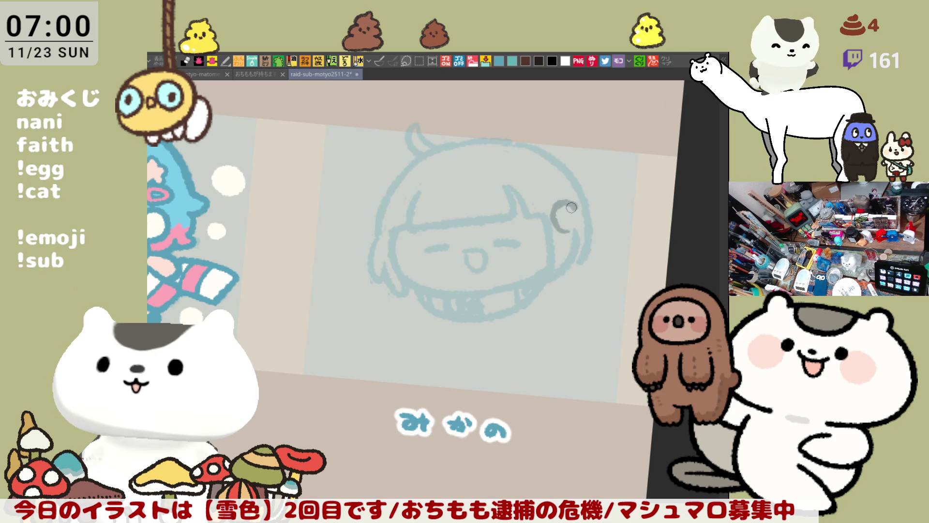
pyautogui.hotkey('ctrl', 'z')
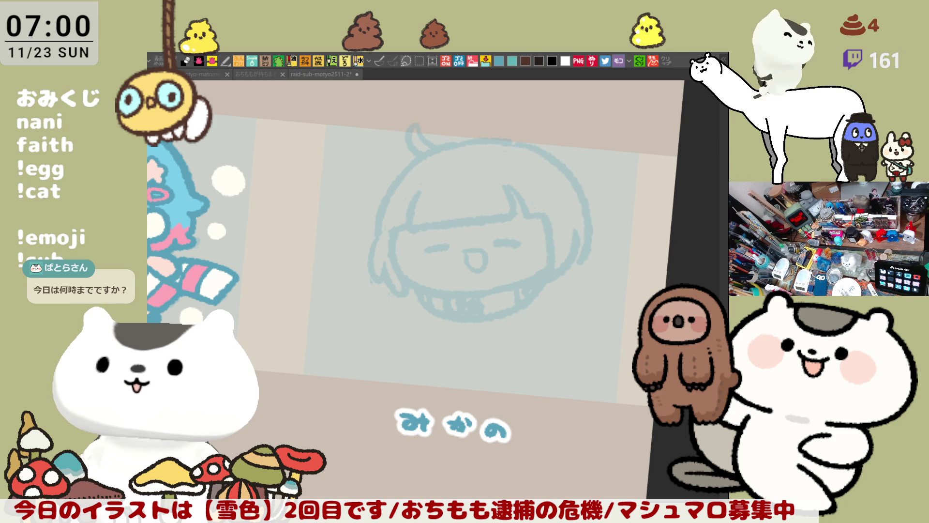
pyautogui.click(567, 245)
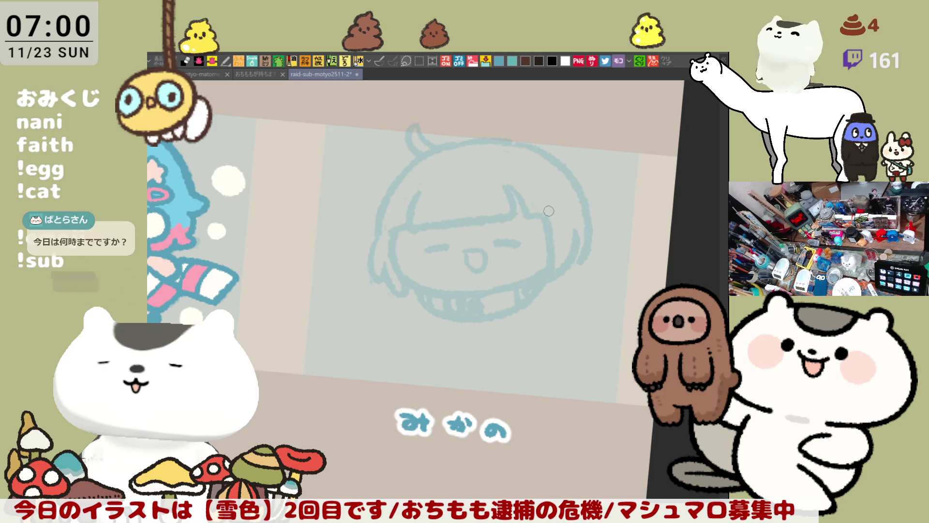
pyautogui.moveTo(562, 214)
pyautogui.mouseDown()
pyautogui.moveTo(565, 232)
pyautogui.moveTo(554, 216)
pyautogui.moveTo(562, 204)
pyautogui.moveTo(580, 213)
pyautogui.moveTo(566, 227)
pyautogui.mouseUp()
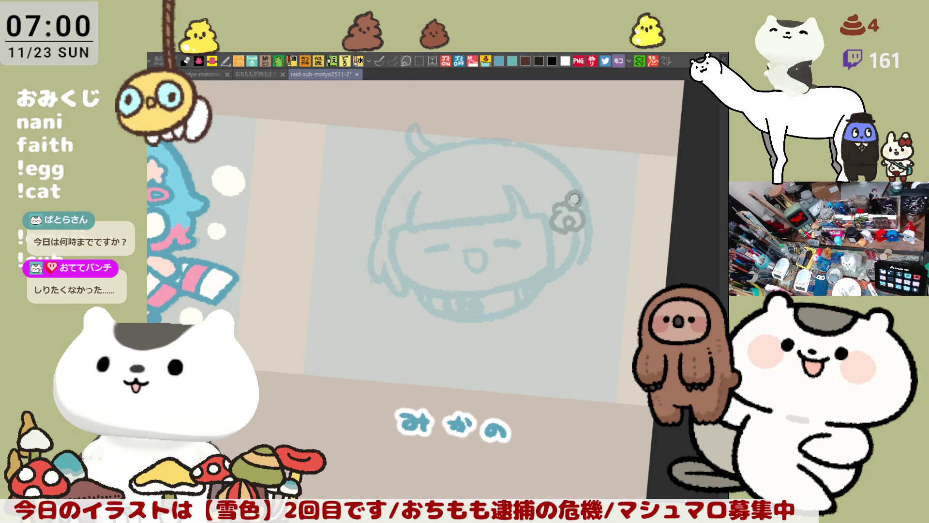
pyautogui.moveTo(580, 201); pyautogui.dragTo(563, 212)
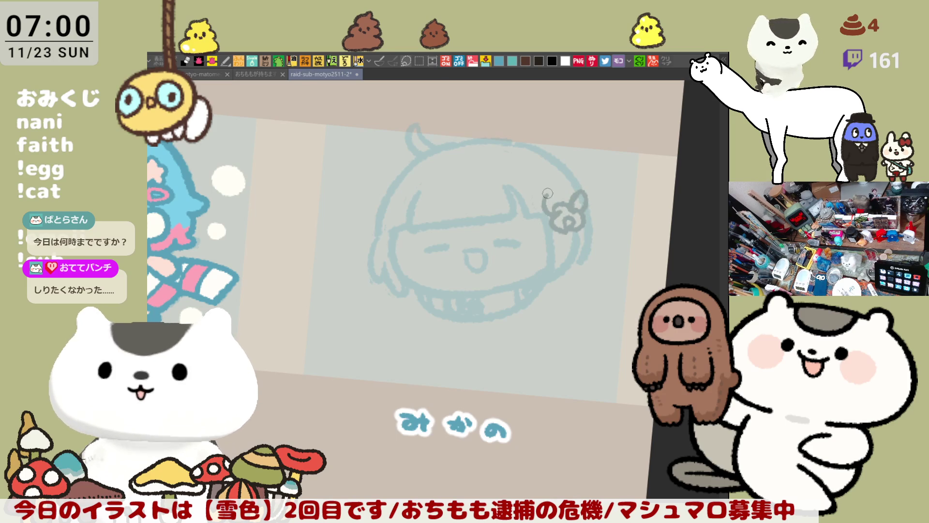
pyautogui.moveTo(549, 196); pyautogui.dragTo(579, 202)
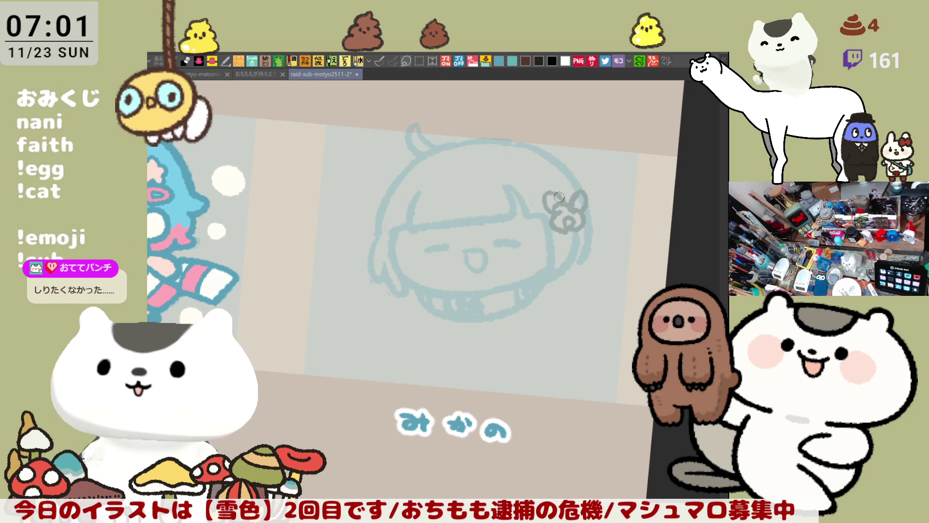
pyautogui.hotkey('ctrl', 'z')
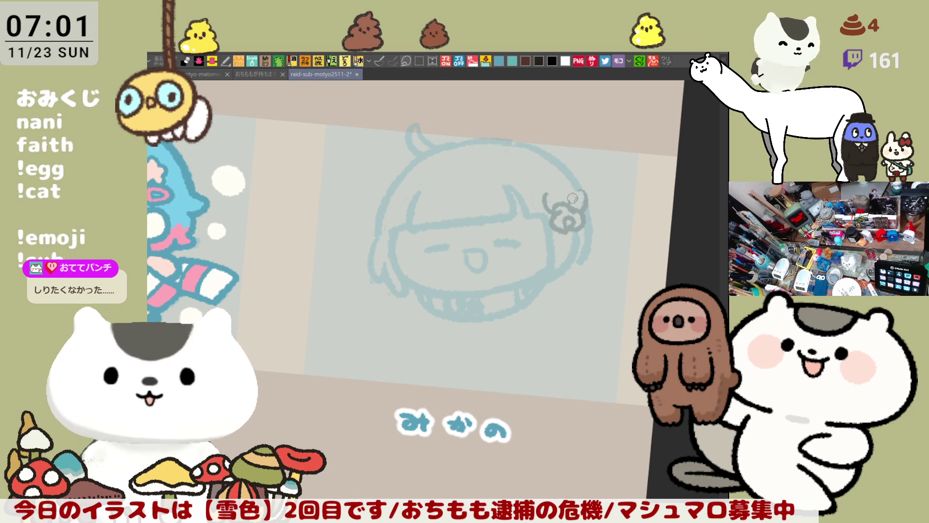
pyautogui.moveTo(581, 197); pyautogui.dragTo(563, 199)
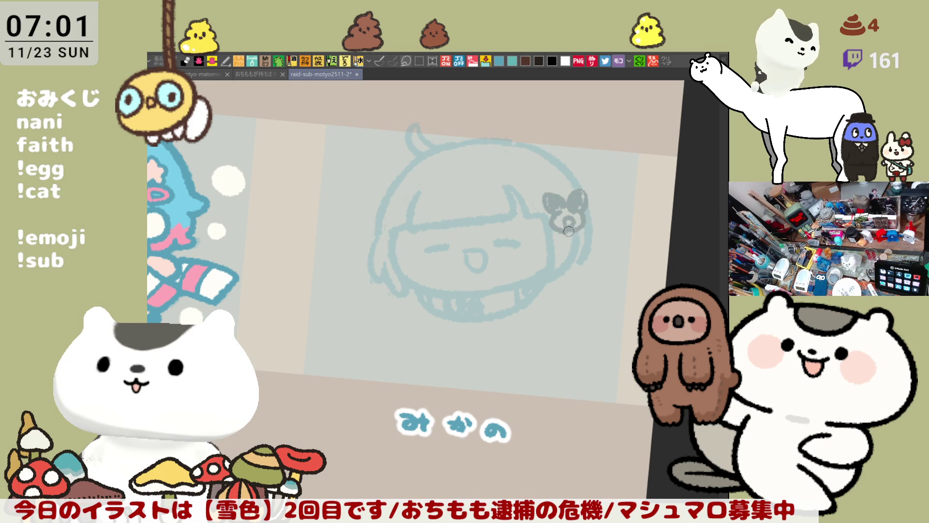
# Step: Trace the left hair, the top of the head and the hair below the bow in dark grey, then mirror the view
pyautogui.moveTo(425, 154); pyautogui.dragTo(378, 231)
pyautogui.hotkey('ctrl', 'z')
pyautogui.moveTo(422, 156); pyautogui.dragTo(377, 235)
pyautogui.hotkey('ctrl', 'z')
pyautogui.moveTo(421, 153)
pyautogui.mouseDown()
pyautogui.moveTo(375, 236)
pyautogui.moveTo(370, 286)
pyautogui.mouseUp()
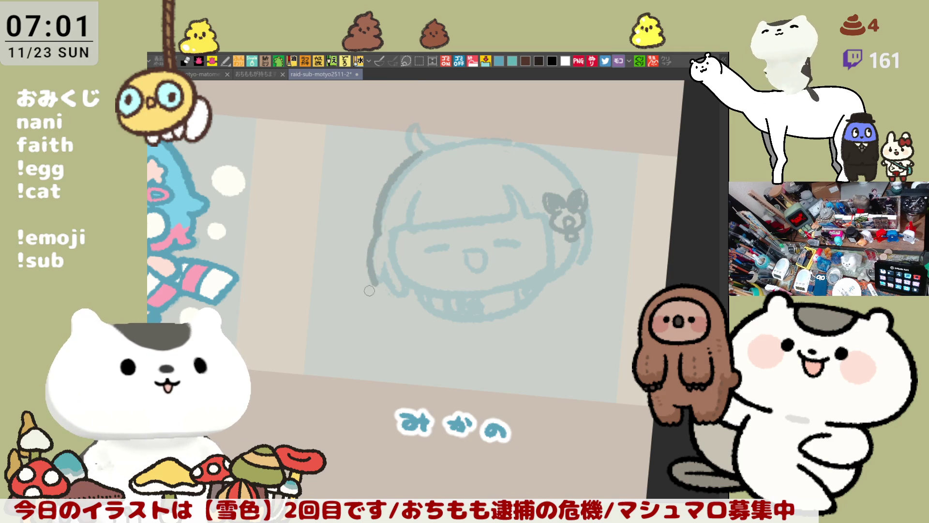
pyautogui.moveTo(429, 104)
pyautogui.mouseDown()
pyautogui.moveTo(574, 156)
pyautogui.moveTo(574, 207)
pyautogui.mouseUp()
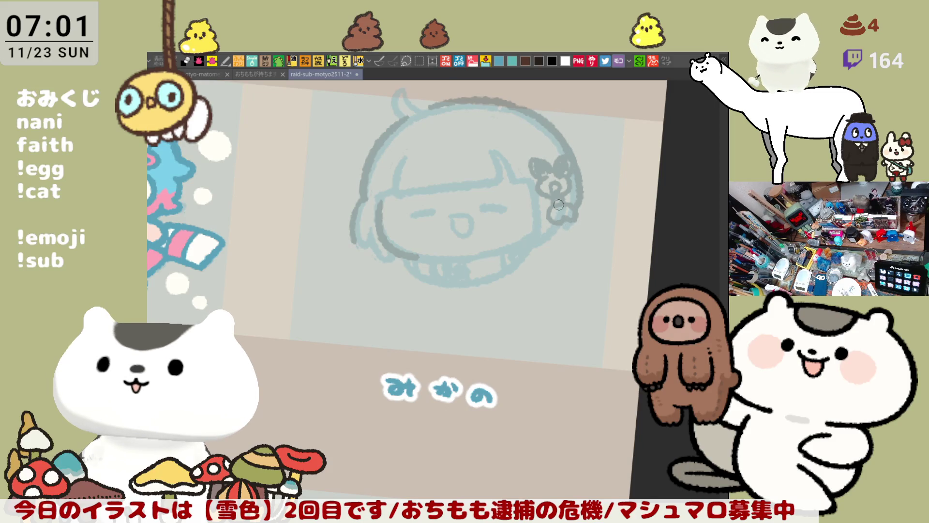
pyautogui.moveTo(561, 205)
pyautogui.mouseDown()
pyautogui.moveTo(555, 234)
pyautogui.moveTo(579, 231)
pyautogui.mouseUp()
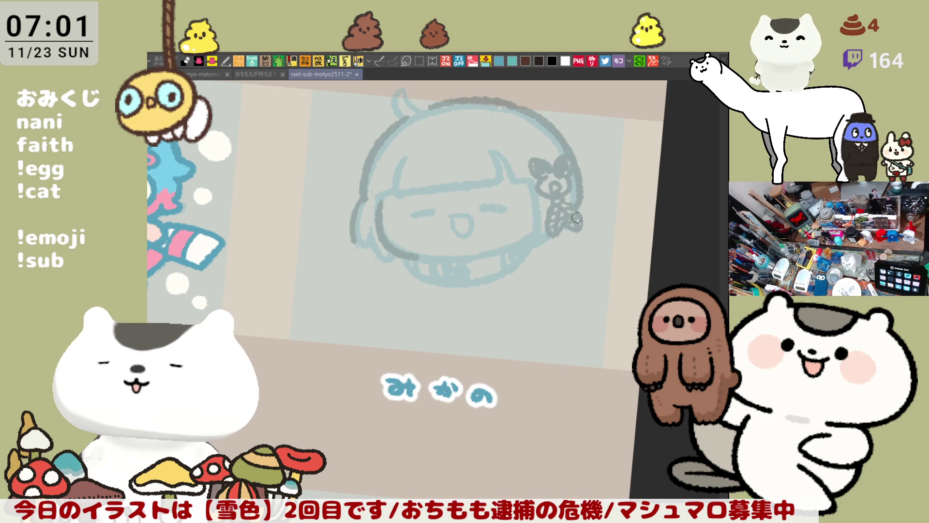
pyautogui.press('h')
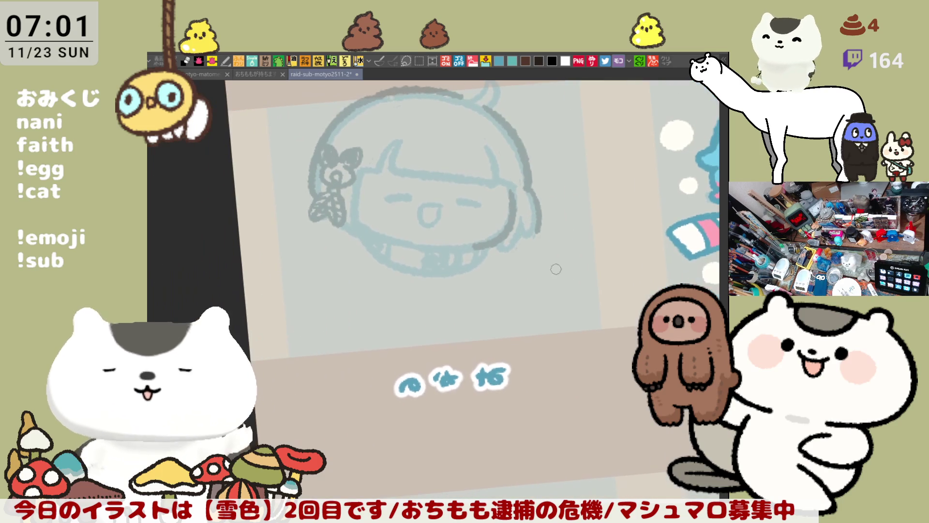
# Step: Ink the lower face outline, adding a short line at its lower left
pyautogui.moveTo(355, 222); pyautogui.dragTo(416, 243)
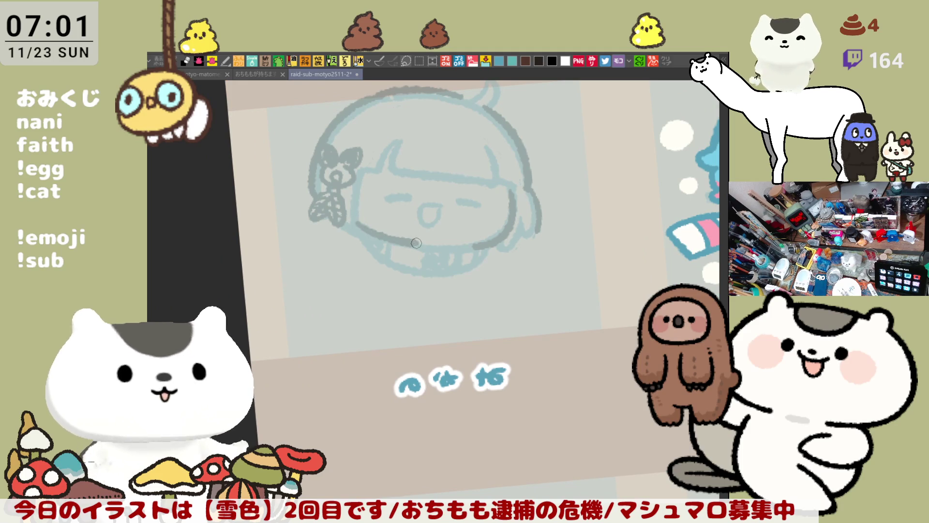
pyautogui.press('h')
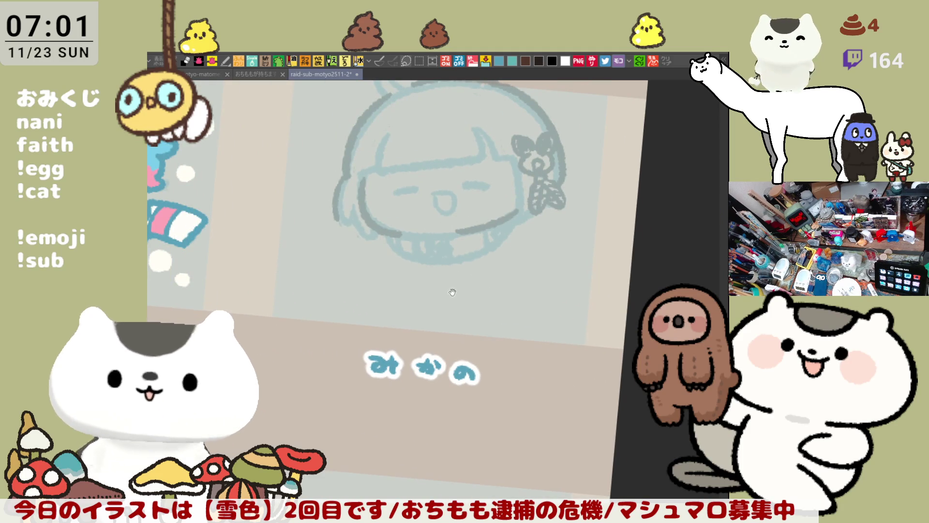
pyautogui.moveTo(453, 294); pyautogui.dragTo(511, 291)
pyautogui.moveTo(467, 231); pyautogui.dragTo(514, 225)
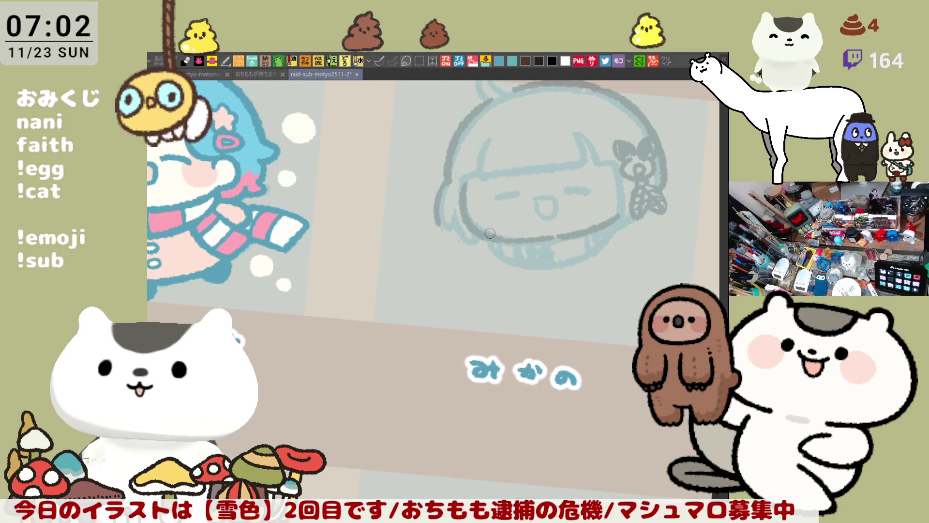
pyautogui.moveTo(487, 237); pyautogui.dragTo(488, 262)
pyautogui.hotkey('ctrl', 'z')
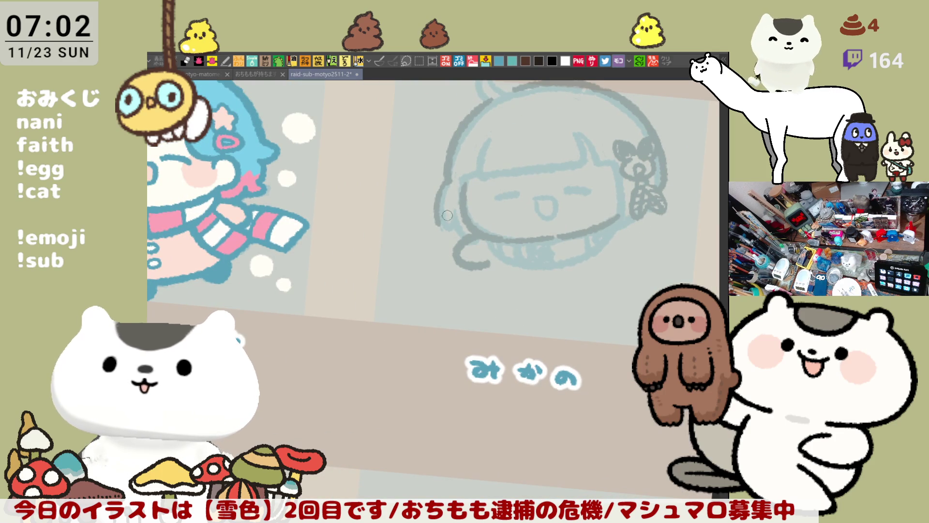
pyautogui.moveTo(442, 229); pyautogui.dragTo(466, 219)
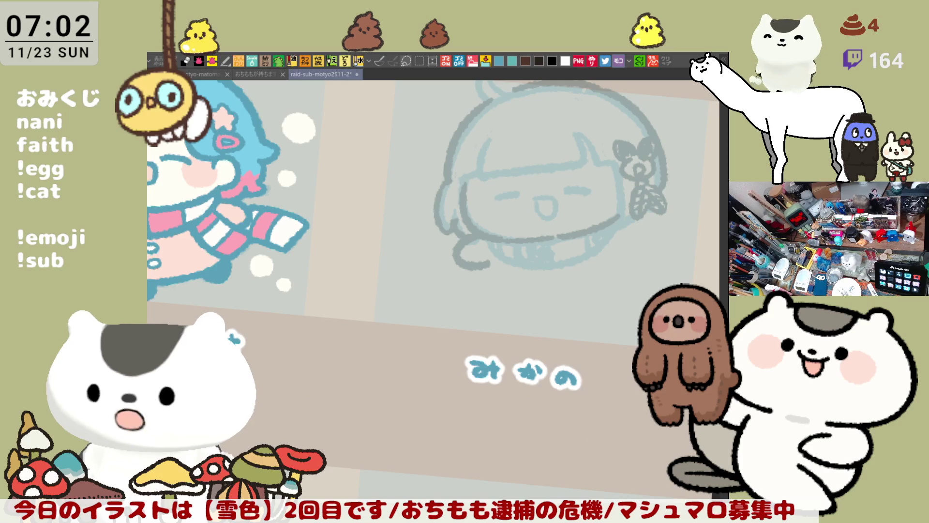
# Step: Add a curl beside the ribbon and ink the face's right edge and the bangs
pyautogui.moveTo(505, 390); pyautogui.dragTo(538, 410)
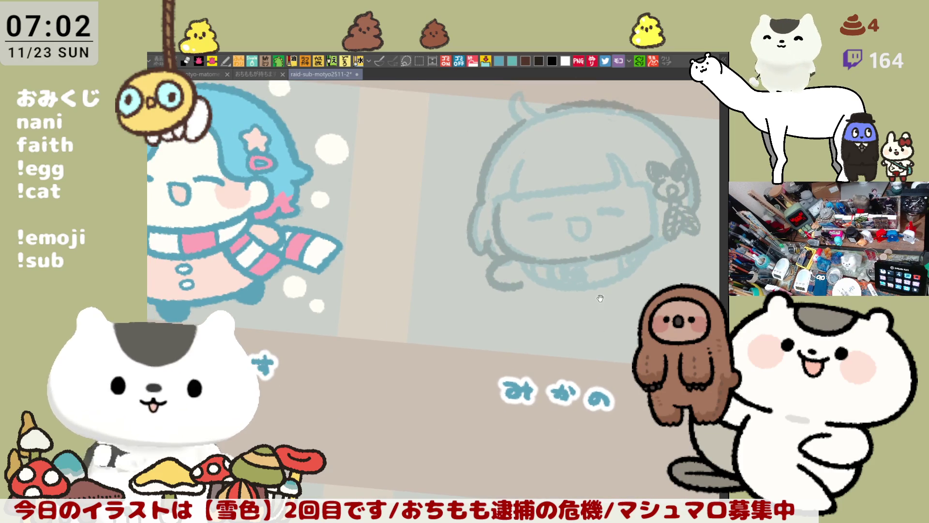
pyautogui.moveTo(601, 300); pyautogui.dragTo(502, 292)
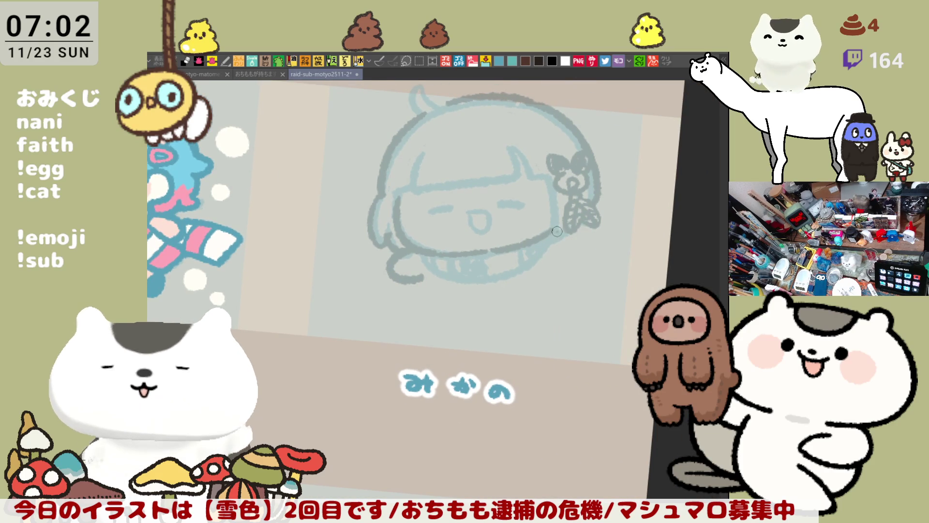
pyautogui.moveTo(559, 232)
pyautogui.mouseDown()
pyautogui.moveTo(580, 256)
pyautogui.moveTo(557, 256)
pyautogui.moveTo(575, 261)
pyautogui.mouseUp()
pyautogui.hotkey('ctrl', 'z')
pyautogui.hotkey('ctrl', 'z')
pyautogui.moveTo(593, 230); pyautogui.dragTo(567, 256)
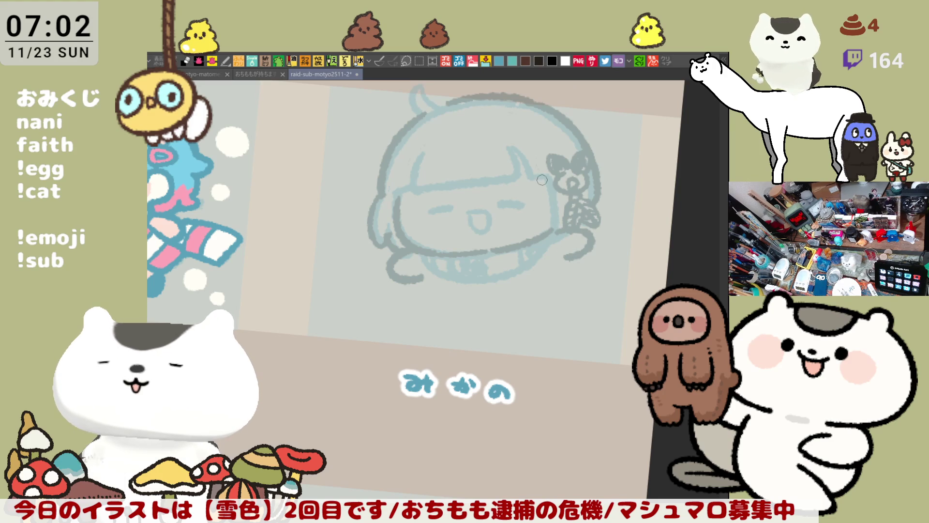
pyautogui.moveTo(542, 181); pyautogui.dragTo(546, 228)
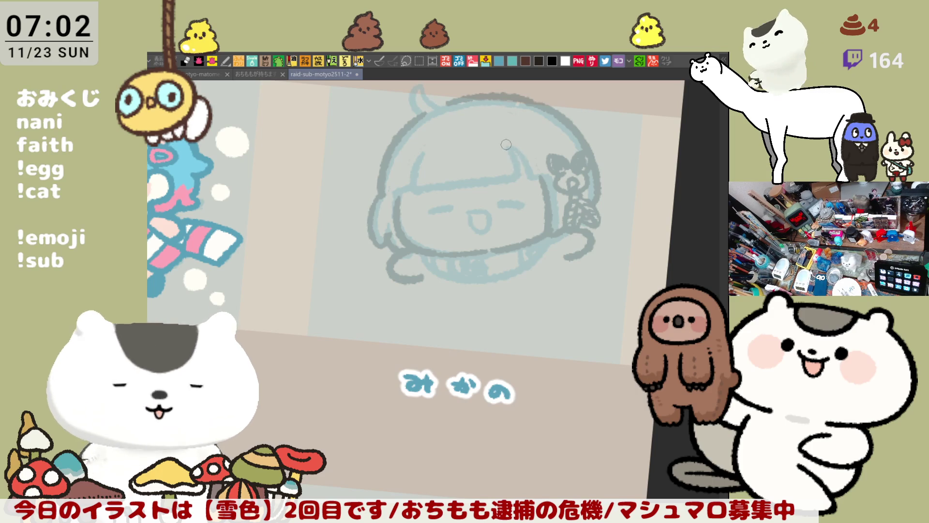
pyautogui.moveTo(506, 144); pyautogui.dragTo(529, 172)
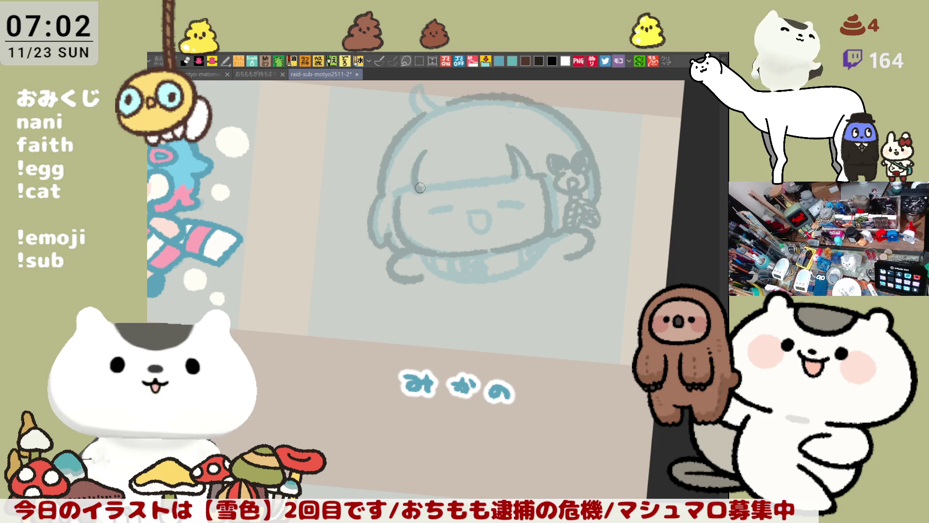
pyautogui.moveTo(425, 151)
pyautogui.mouseDown()
pyautogui.moveTo(419, 188)
pyautogui.moveTo(509, 178)
pyautogui.mouseUp()
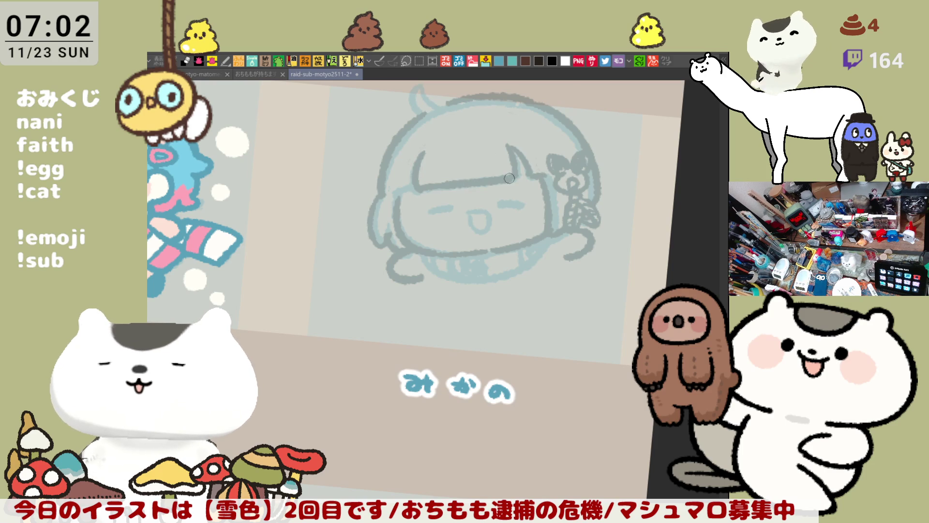
pyautogui.moveTo(397, 191); pyautogui.dragTo(416, 188)
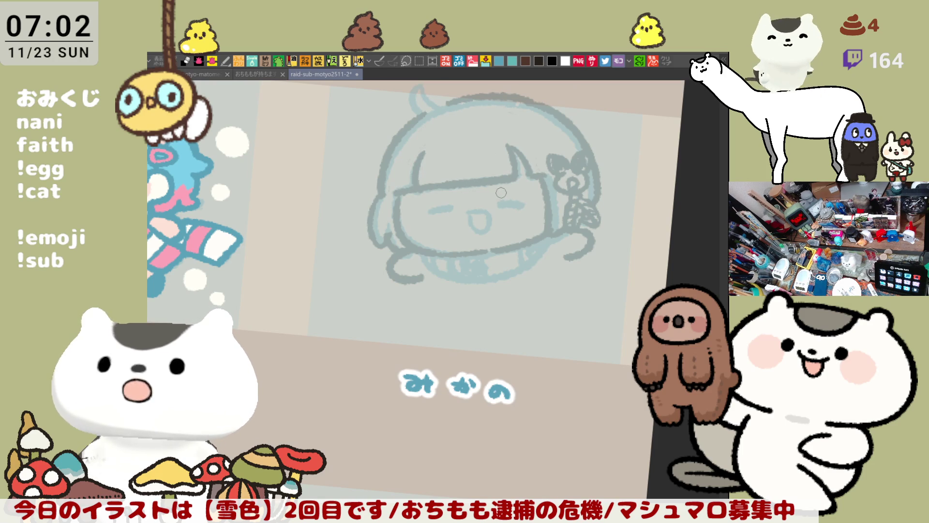
# Step: Retry the hair tuft on top of the head with several trial strokes
pyautogui.moveTo(472, 138)
pyautogui.mouseDown()
pyautogui.moveTo(458, 159)
pyautogui.moveTo(480, 170)
pyautogui.mouseUp()
pyautogui.hotkey('ctrl', 'z')
pyautogui.moveTo(474, 135); pyautogui.dragTo(483, 164)
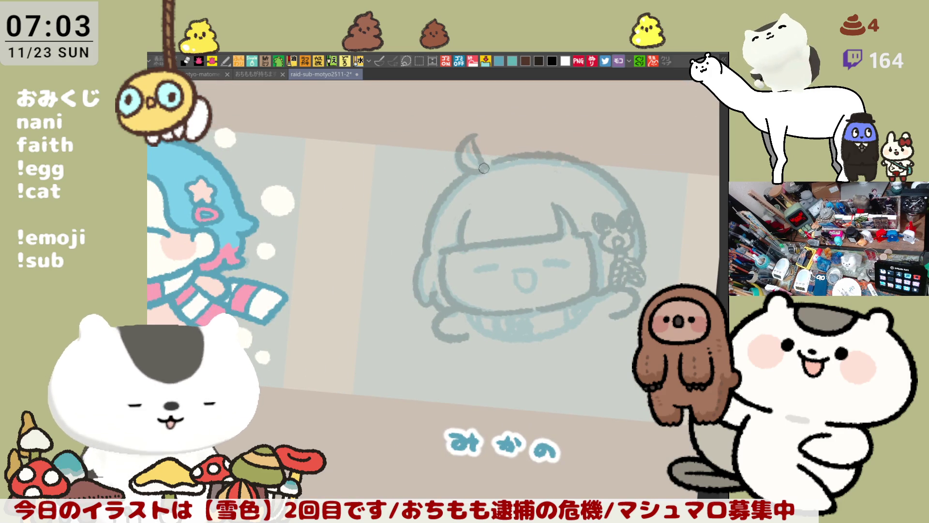
pyautogui.hotkey('ctrl', 'z')
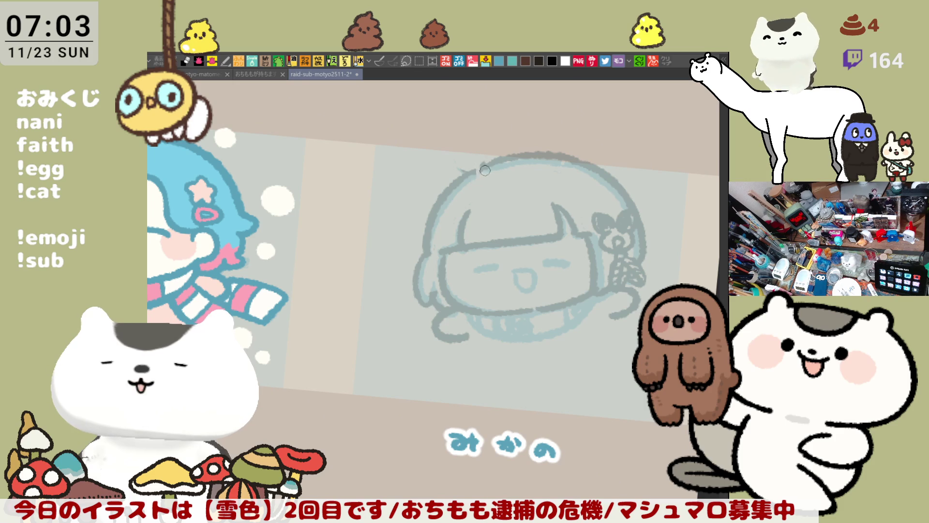
pyautogui.moveTo(467, 169)
pyautogui.mouseDown()
pyautogui.moveTo(492, 134)
pyautogui.moveTo(481, 166)
pyautogui.mouseUp()
pyautogui.hotkey('ctrl', 'z')
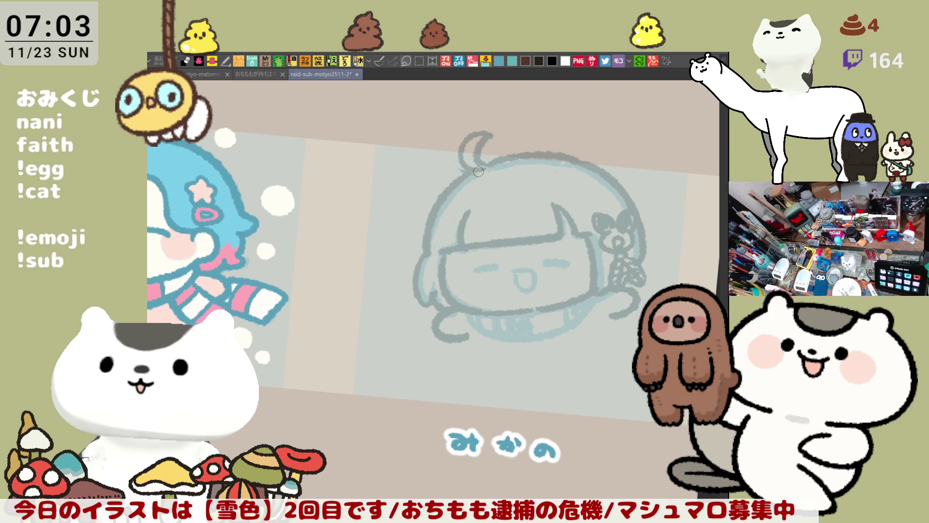
# Step: Trace the bottom outline of the body in a darker line
pyautogui.moveTo(493, 301); pyautogui.dragTo(453, 223)
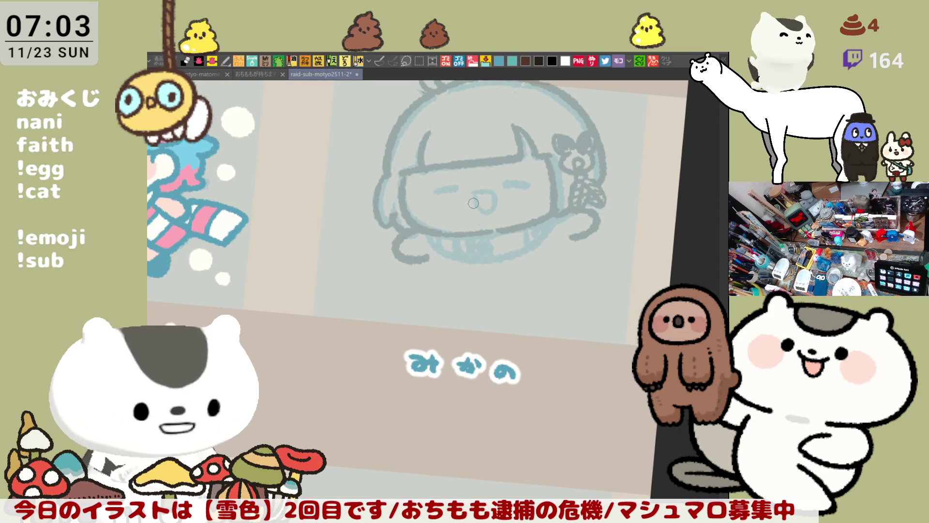
pyautogui.hscroll(3, 411, 208)
pyautogui.moveTo(381, 226); pyautogui.dragTo(435, 260)
pyautogui.hotkey('ctrl', 'z')
pyautogui.moveTo(370, 254)
pyautogui.mouseDown()
pyautogui.moveTo(462, 256)
pyautogui.moveTo(499, 217)
pyautogui.mouseUp()
# Step: Draw vertical stripes and hatching across the scarf
pyautogui.moveTo(399, 229)
pyautogui.mouseDown()
pyautogui.moveTo(415, 243)
pyautogui.moveTo(396, 238)
pyautogui.moveTo(441, 233)
pyautogui.moveTo(436, 246)
pyautogui.moveTo(405, 234)
pyautogui.moveTo(402, 256)
pyautogui.mouseUp()
pyautogui.moveTo(441, 227)
pyautogui.mouseDown()
pyautogui.moveTo(440, 254)
pyautogui.moveTo(474, 236)
pyautogui.moveTo(401, 234)
pyautogui.moveTo(432, 256)
pyautogui.mouseUp()
pyautogui.moveTo(433, 221); pyautogui.dragTo(437, 262)
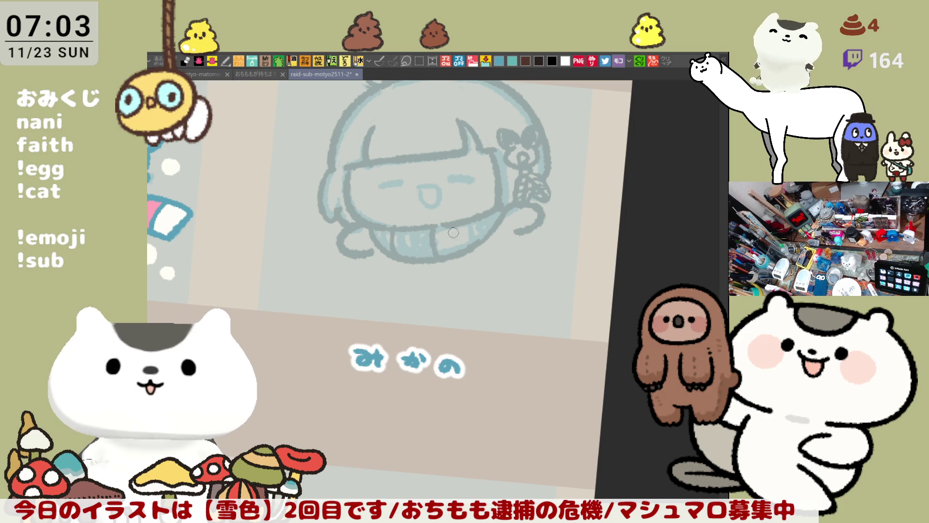
pyautogui.moveTo(464, 223); pyautogui.dragTo(467, 251)
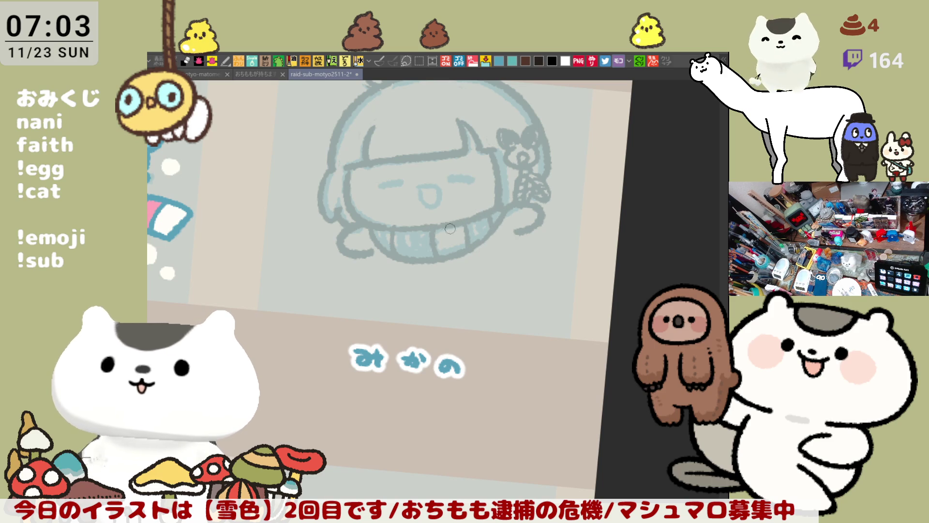
pyautogui.moveTo(398, 231)
pyautogui.mouseDown()
pyautogui.moveTo(401, 255)
pyautogui.moveTo(399, 244)
pyautogui.moveTo(433, 252)
pyautogui.mouseUp()
pyautogui.moveTo(480, 224)
pyautogui.mouseDown()
pyautogui.moveTo(508, 259)
pyautogui.moveTo(518, 237)
pyautogui.mouseUp()
pyautogui.hotkey('ctrl', 'z')
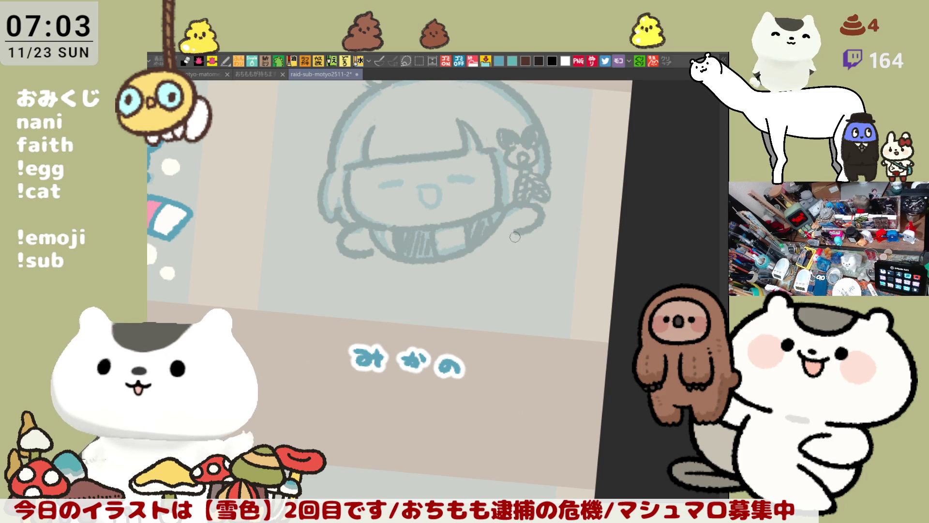
# Step: Draw the body's lower outline below the scarf and join it to the arm
pyautogui.moveTo(375, 254)
pyautogui.mouseDown()
pyautogui.moveTo(385, 291)
pyautogui.moveTo(503, 268)
pyautogui.mouseUp()
pyautogui.hotkey('ctrl', 'z')
pyautogui.moveTo(374, 252)
pyautogui.mouseDown()
pyautogui.moveTo(505, 271)
pyautogui.moveTo(515, 261)
pyautogui.mouseUp()
pyautogui.hotkey('ctrl', 'z')
pyautogui.moveTo(373, 250); pyautogui.dragTo(513, 271)
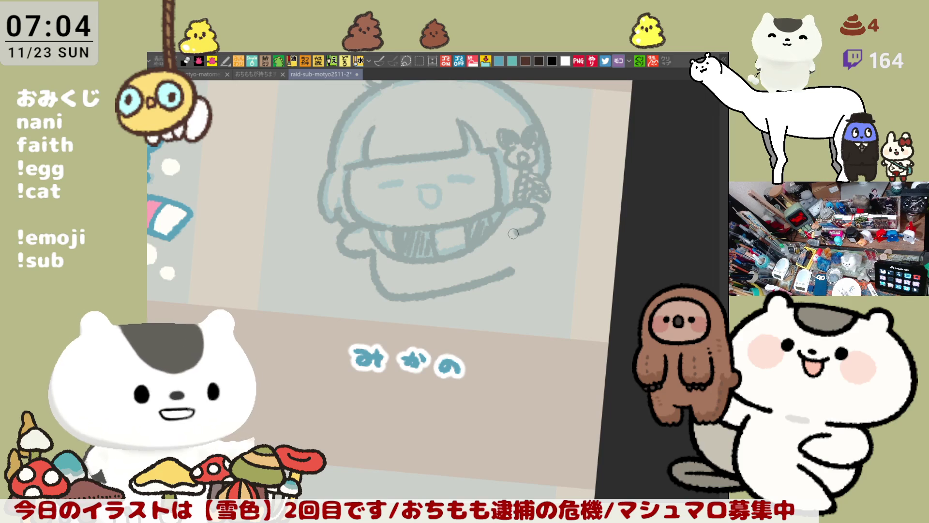
pyautogui.moveTo(518, 234)
pyautogui.mouseDown()
pyautogui.moveTo(525, 257)
pyautogui.moveTo(513, 271)
pyautogui.mouseUp()
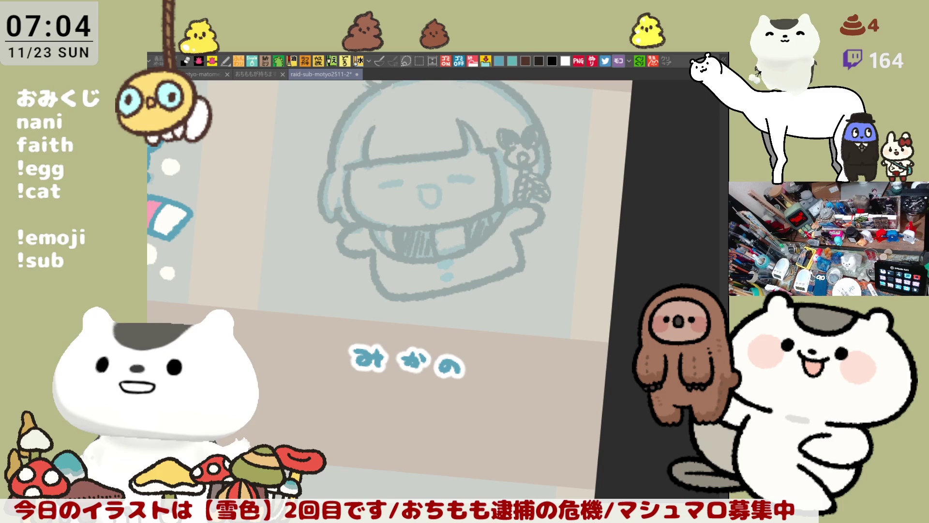
pyautogui.moveTo(382, 295)
pyautogui.mouseDown()
pyautogui.moveTo(489, 283)
pyautogui.moveTo(510, 271)
pyautogui.mouseUp()
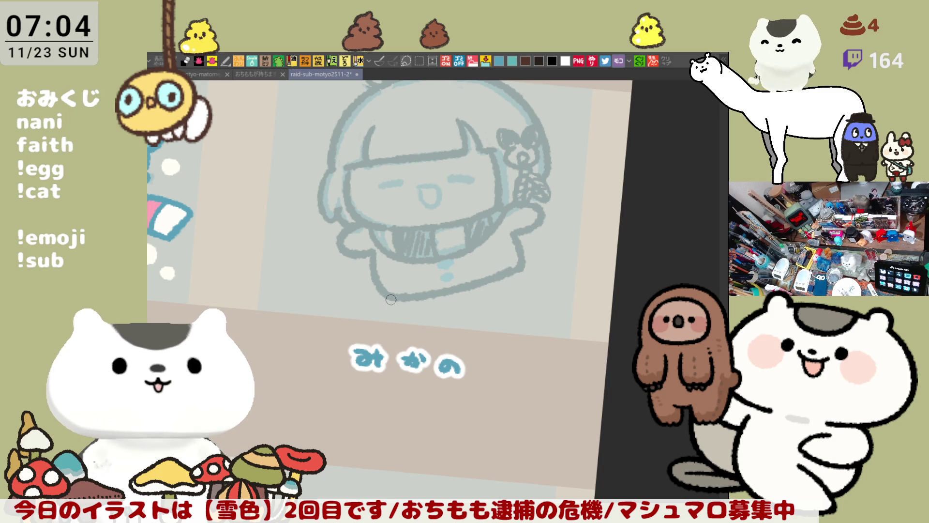
# Step: Paint two small feet under the body
pyautogui.moveTo(397, 299)
pyautogui.mouseDown()
pyautogui.moveTo(413, 315)
pyautogui.moveTo(416, 301)
pyautogui.moveTo(405, 342)
pyautogui.mouseUp()
pyautogui.moveTo(478, 313); pyautogui.dragTo(500, 308)
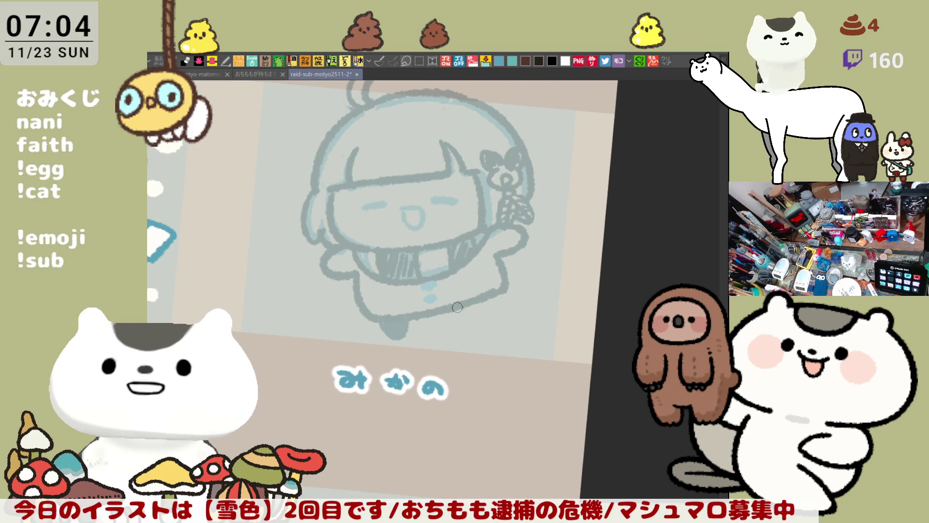
pyautogui.hotkey('ctrl', 'z')
pyautogui.hotkey('ctrl', 'z')
pyautogui.moveTo(387, 322); pyautogui.dragTo(396, 325)
pyautogui.moveTo(481, 304)
pyautogui.mouseDown()
pyautogui.moveTo(493, 316)
pyautogui.moveTo(485, 306)
pyautogui.moveTo(493, 308)
pyautogui.mouseUp()
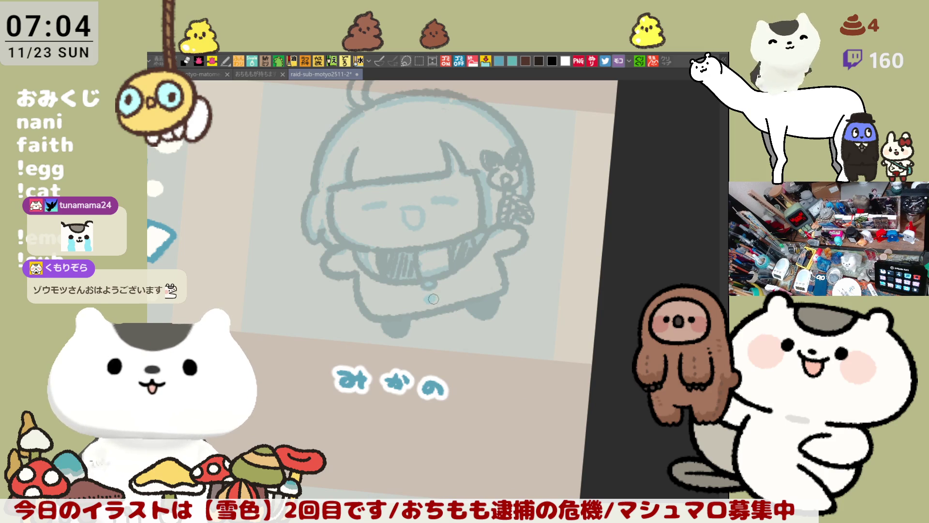
pyautogui.moveTo(453, 284); pyautogui.dragTo(567, 246)
# Step: Erase the old right hand outline and redraw the left hand outline darker
pyautogui.press('h')
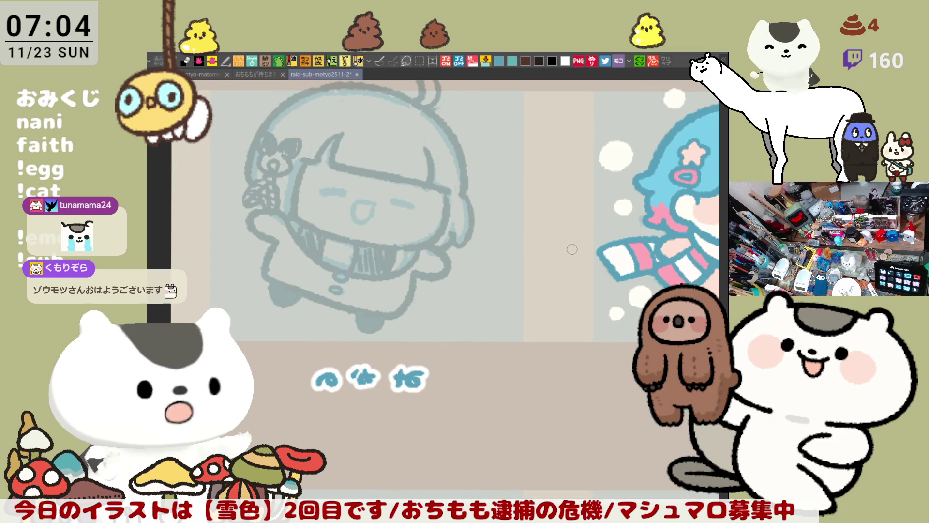
pyautogui.press('h')
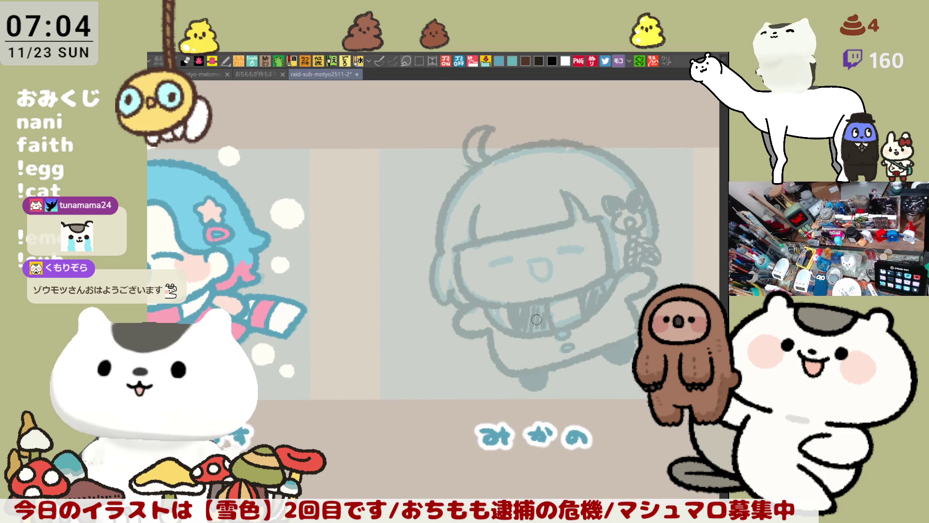
pyautogui.scroll(-1, 492, 312)
pyautogui.scroll(-1, 493, 321)
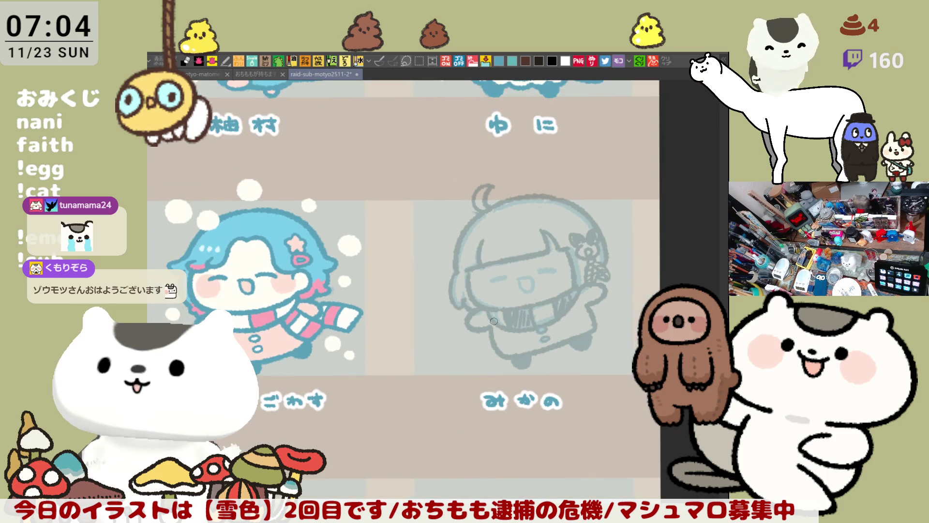
pyautogui.moveTo(566, 277); pyautogui.dragTo(501, 272)
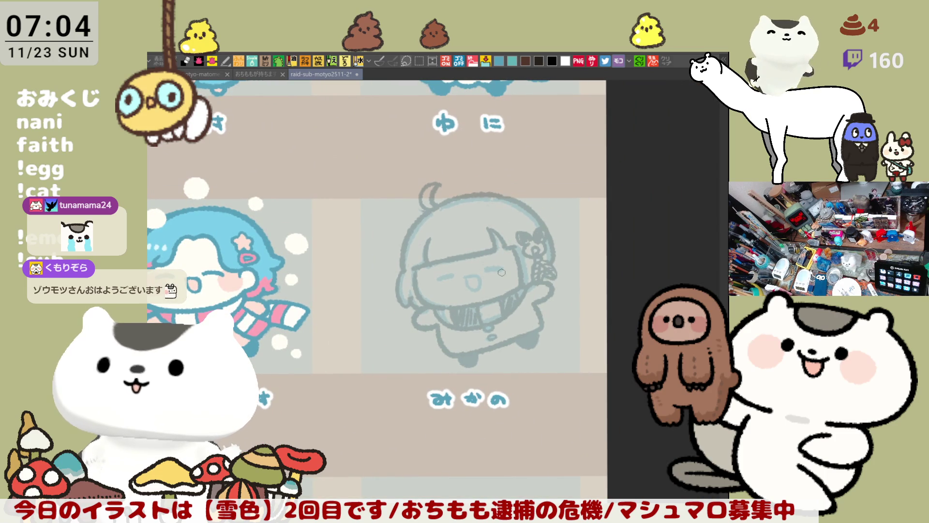
pyautogui.scroll(1, 565, 384)
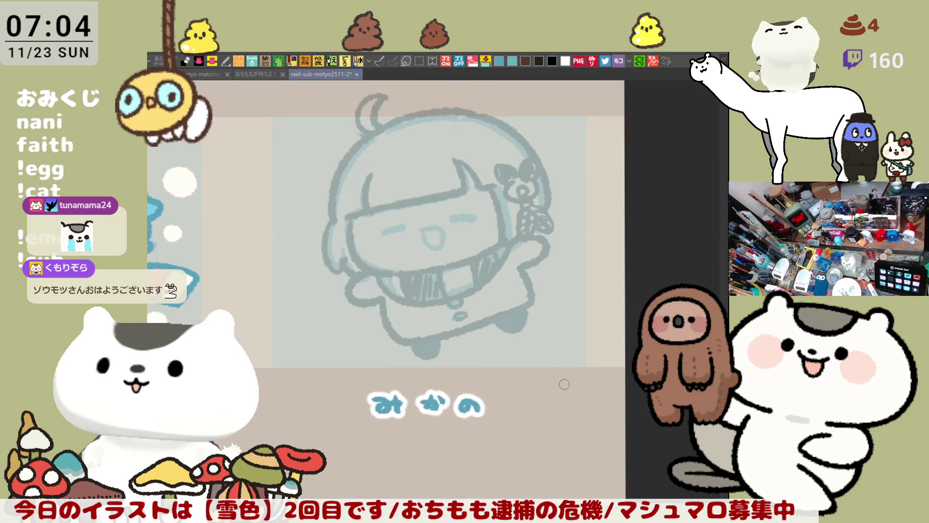
pyautogui.moveTo(382, 270)
pyautogui.mouseDown()
pyautogui.moveTo(514, 294)
pyautogui.moveTo(481, 317)
pyautogui.moveTo(511, 317)
pyautogui.moveTo(499, 300)
pyautogui.moveTo(471, 297)
pyautogui.moveTo(507, 329)
pyautogui.mouseUp()
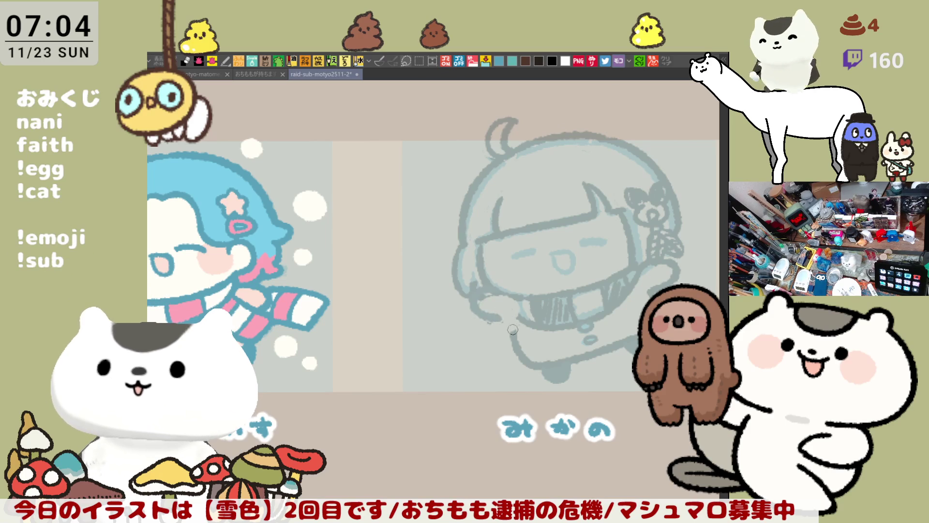
pyautogui.moveTo(460, 356)
pyautogui.mouseDown()
pyautogui.moveTo(552, 304)
pyautogui.moveTo(465, 348)
pyautogui.moveTo(408, 329)
pyautogui.mouseUp()
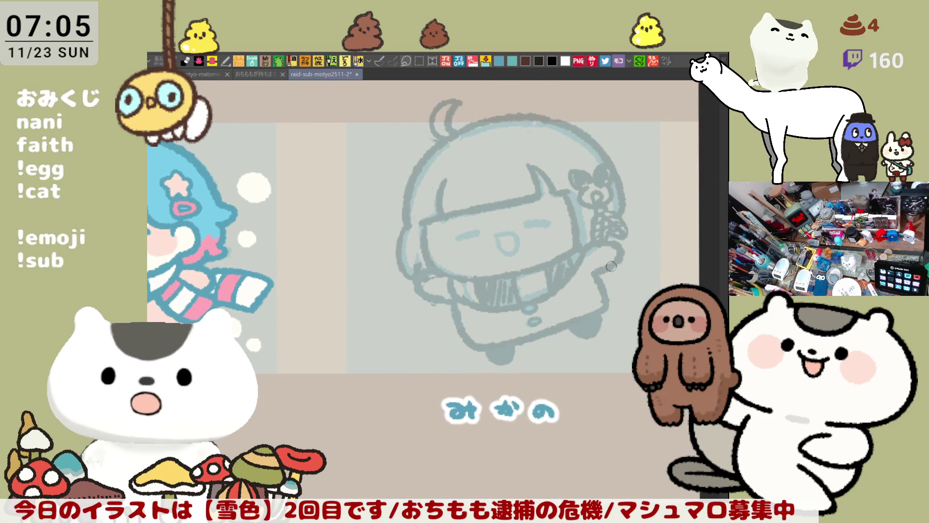
pyautogui.moveTo(594, 263)
pyautogui.mouseDown()
pyautogui.moveTo(610, 236)
pyautogui.moveTo(597, 271)
pyautogui.mouseUp()
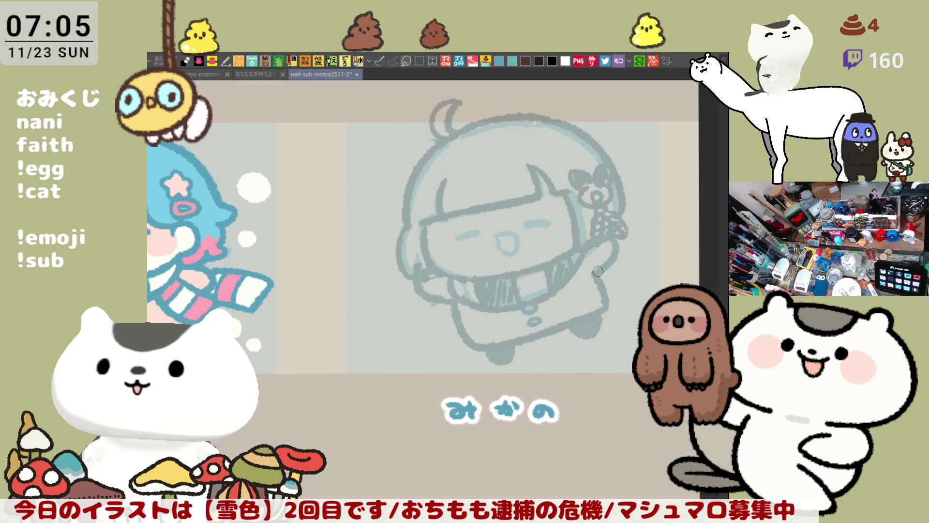
pyautogui.moveTo(419, 277); pyautogui.dragTo(449, 304)
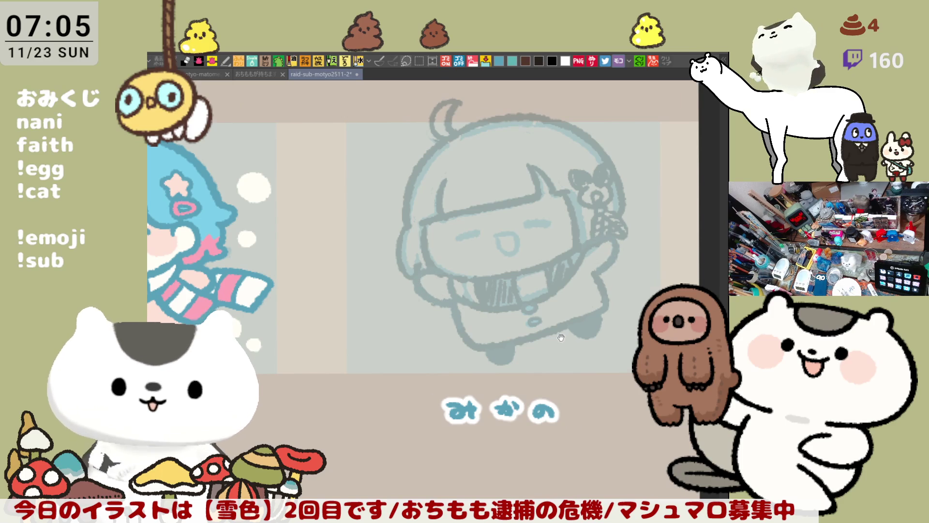
# Step: Draw the arm reaching out to the right
pyautogui.moveTo(559, 337); pyautogui.dragTo(518, 334)
pyautogui.moveTo(574, 269); pyautogui.dragTo(623, 288)
pyautogui.hotkey('ctrl', 'z')
pyautogui.moveTo(567, 267)
pyautogui.mouseDown()
pyautogui.moveTo(618, 289)
pyautogui.moveTo(613, 312)
pyautogui.mouseUp()
pyautogui.hotkey('ctrl', 'z')
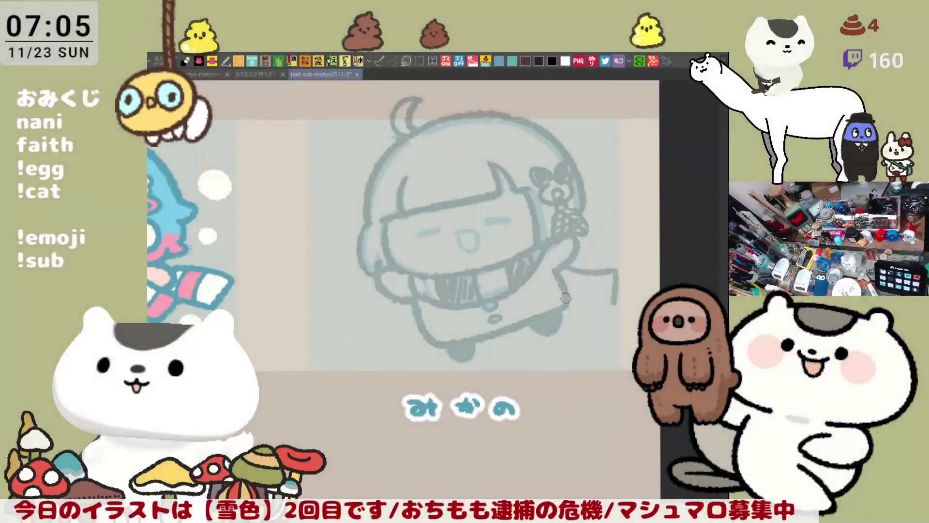
# Step: Draw the scarf end at the hand with stripes and a hatched tip
pyautogui.moveTo(565, 298); pyautogui.dragTo(614, 301)
pyautogui.moveTo(573, 274)
pyautogui.mouseDown()
pyautogui.moveTo(571, 297)
pyautogui.moveTo(595, 303)
pyautogui.mouseUp()
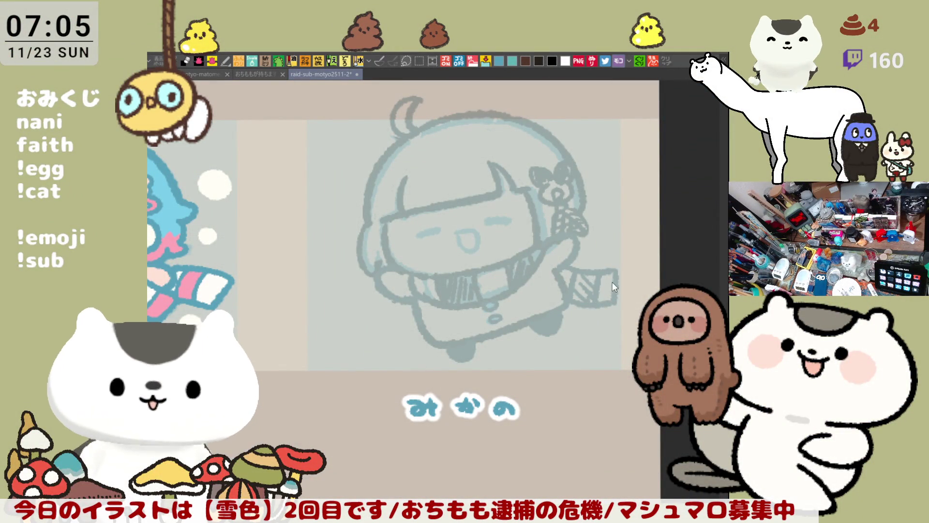
pyautogui.moveTo(605, 273); pyautogui.dragTo(610, 299)
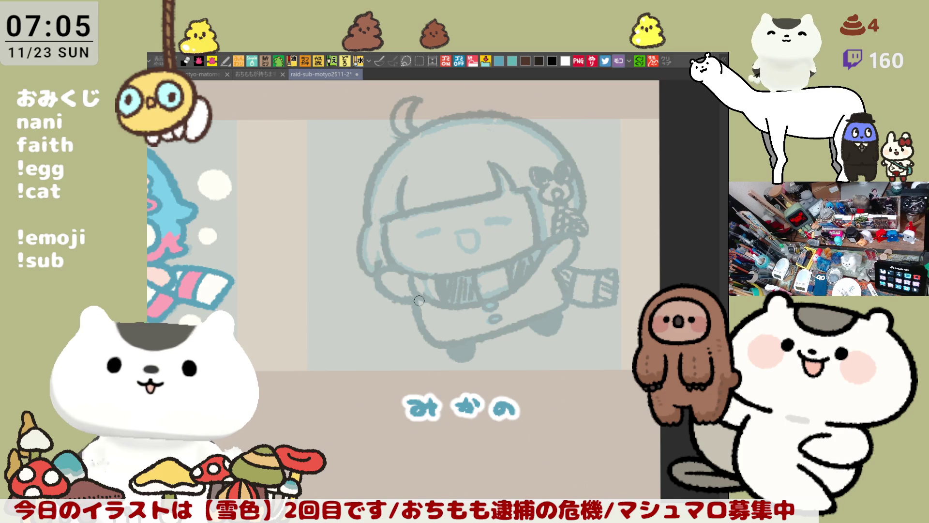
# Step: Select the みかの panel and rotate it slightly clockwise with Ctrl+T, confirming via 確定
pyautogui.scroll(-4, 419, 301)
pyautogui.moveTo(419, 301); pyautogui.dragTo(469, 351)
pyautogui.moveTo(624, 424); pyautogui.dragTo(421, 249)
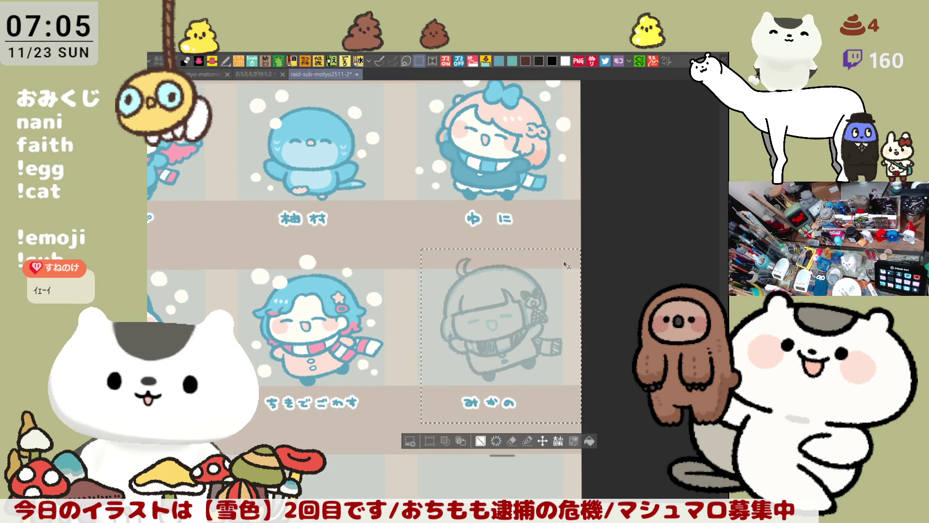
pyautogui.hotkey('ctrl', 't')
pyautogui.moveTo(608, 217); pyautogui.dragTo(574, 267)
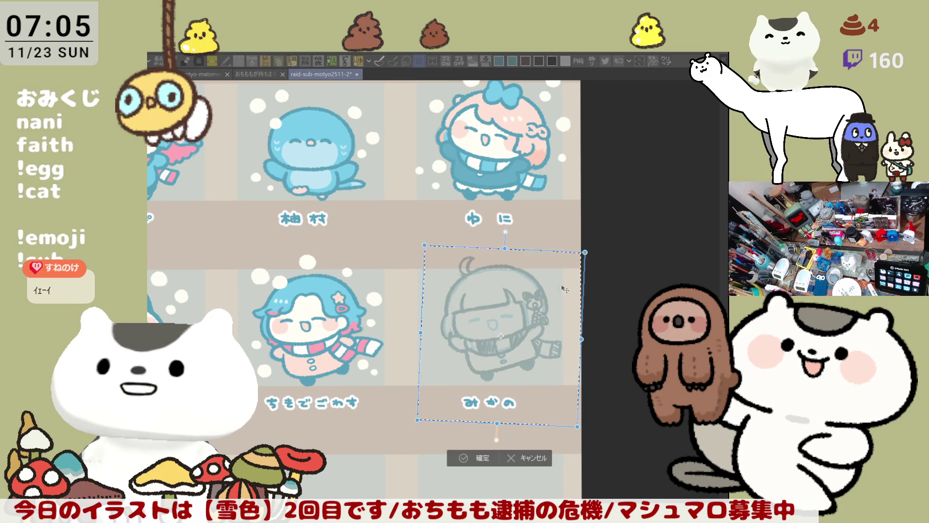
pyautogui.moveTo(540, 329); pyautogui.dragTo(533, 334)
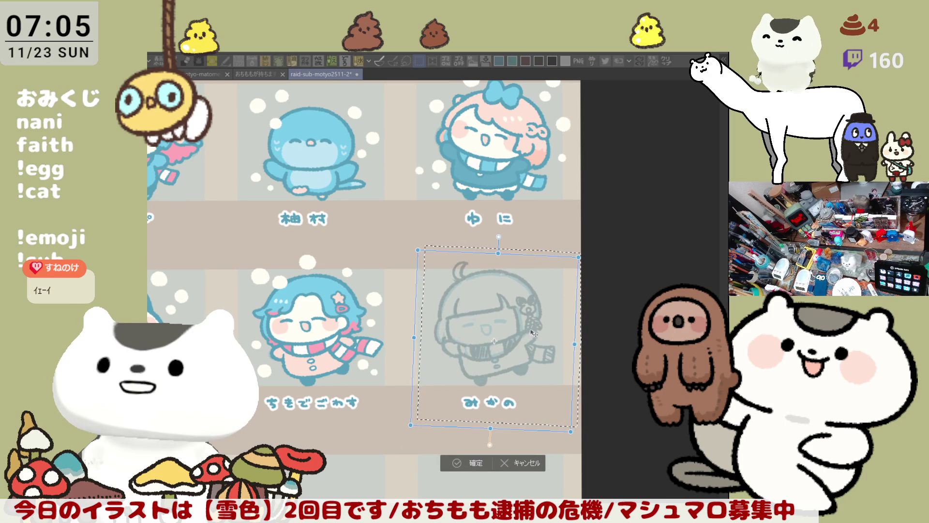
pyautogui.click(476, 463)
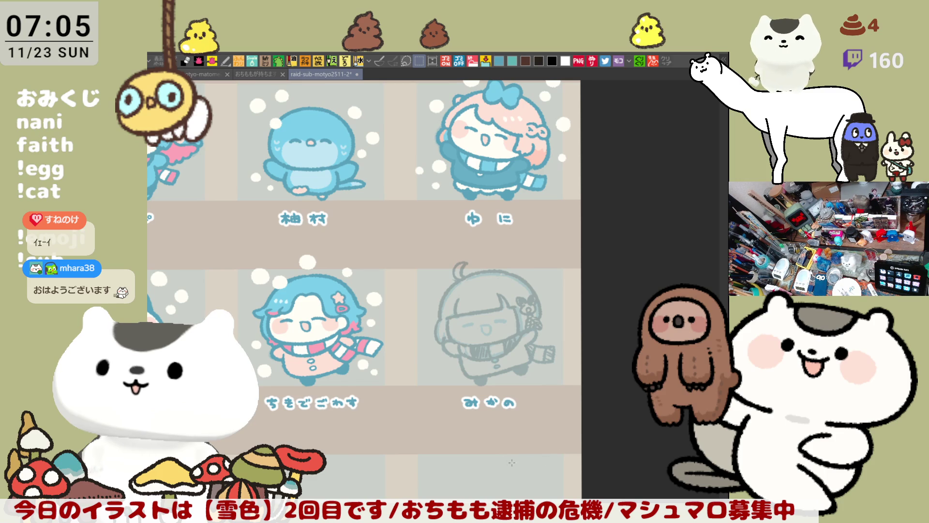
pyautogui.scroll(4, 506, 456)
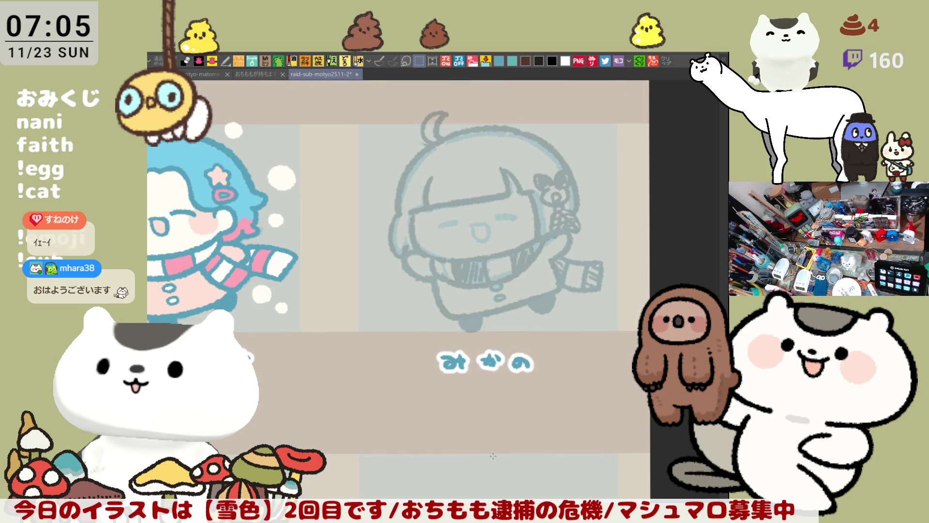
# Step: Lasso around the face, deselect, then mirror the canvas view and flip it back
pyautogui.press('m')
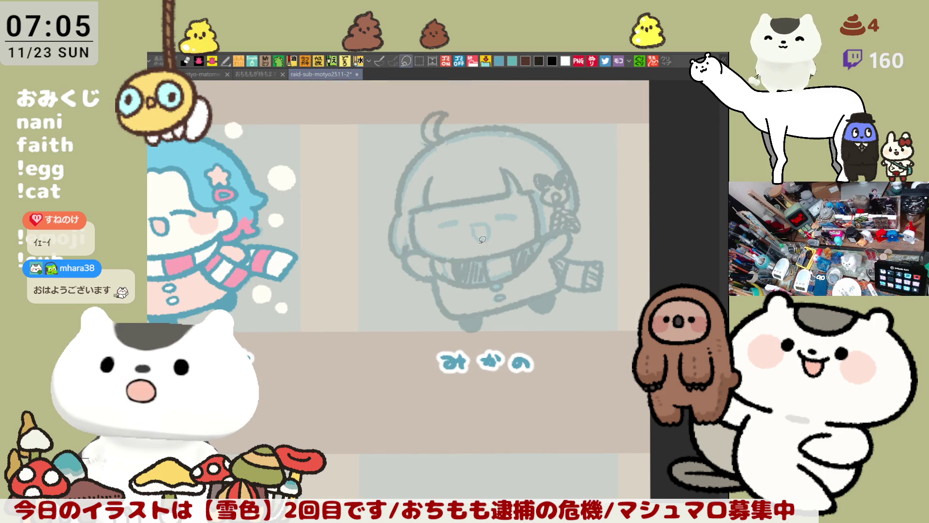
pyautogui.moveTo(430, 232)
pyautogui.mouseDown()
pyautogui.moveTo(513, 200)
pyautogui.moveTo(525, 227)
pyautogui.moveTo(513, 242)
pyautogui.moveTo(491, 237)
pyautogui.mouseUp()
pyautogui.hotkey('ctrl', 'd')
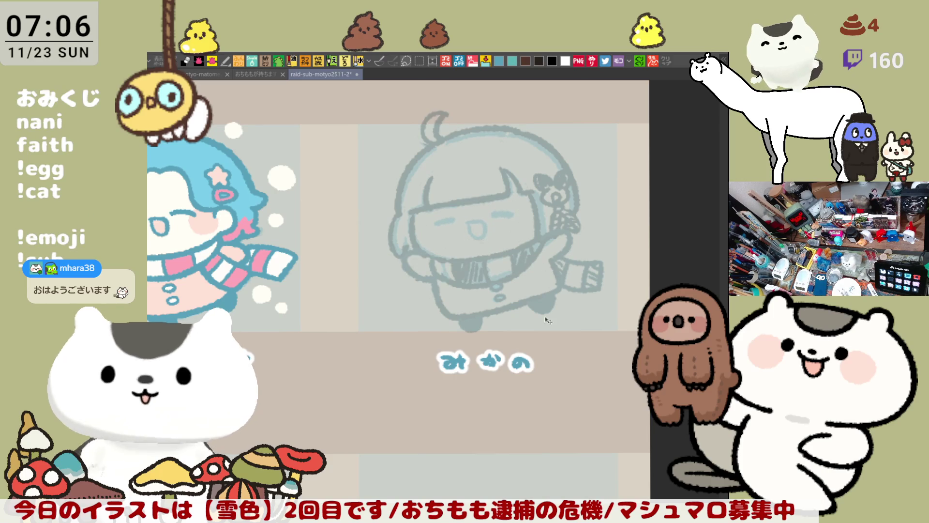
pyautogui.press('Tab')
pyautogui.press('h')
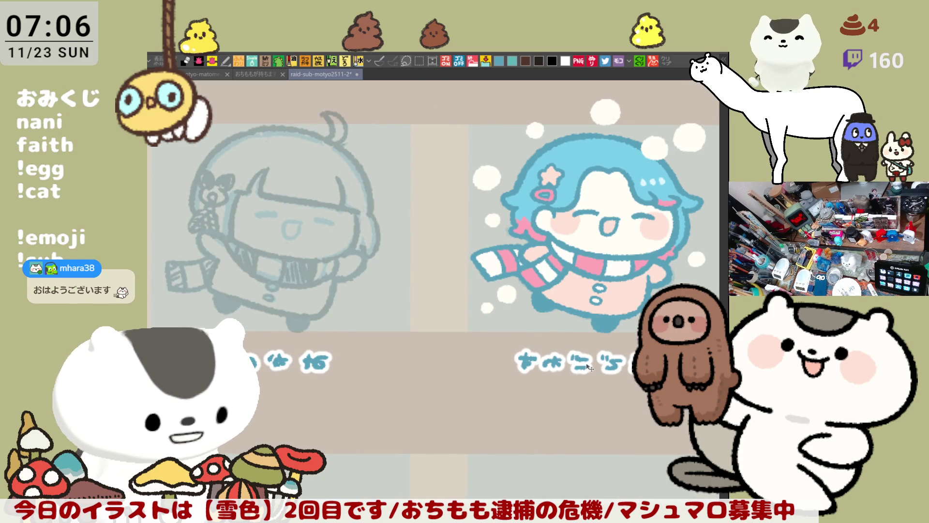
pyautogui.press('h')
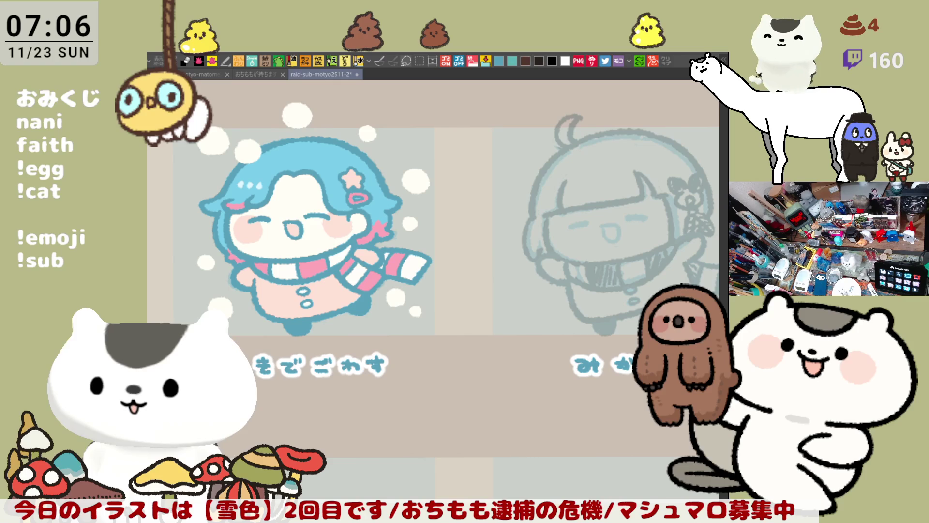
# Step: Zoom in close on the faint bob-haired girl's face, undoing a test curve
pyautogui.moveTo(622, 368); pyautogui.dragTo(488, 385)
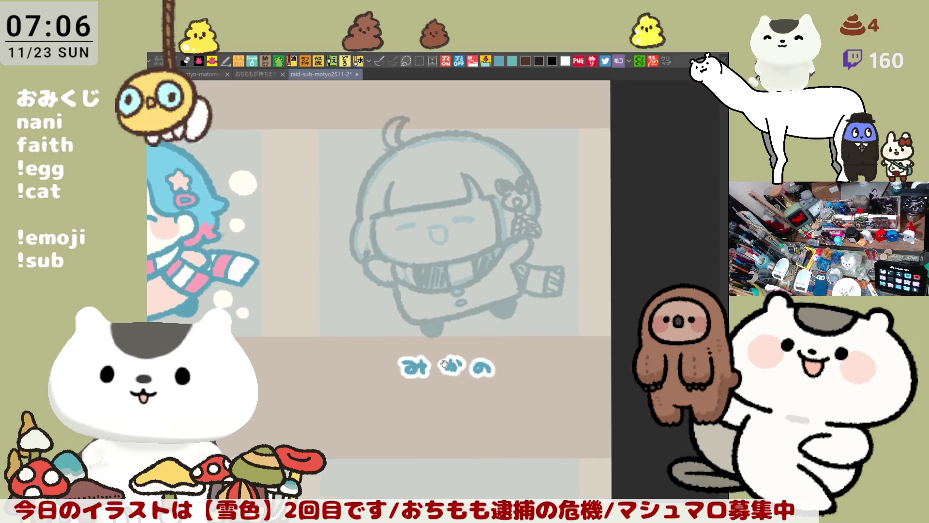
pyautogui.scroll(2, 541, 352)
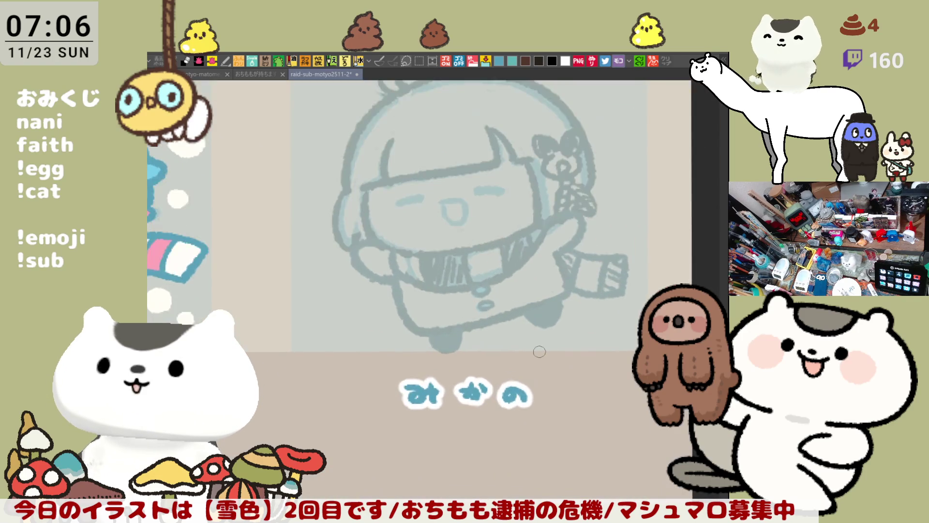
pyautogui.moveTo(410, 250); pyautogui.dragTo(485, 281)
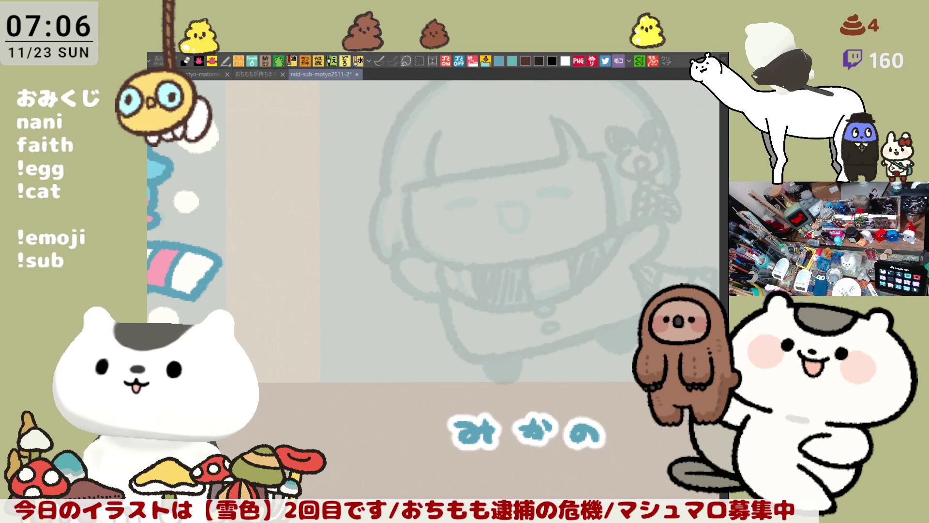
pyautogui.moveTo(523, 263); pyautogui.dragTo(541, 283)
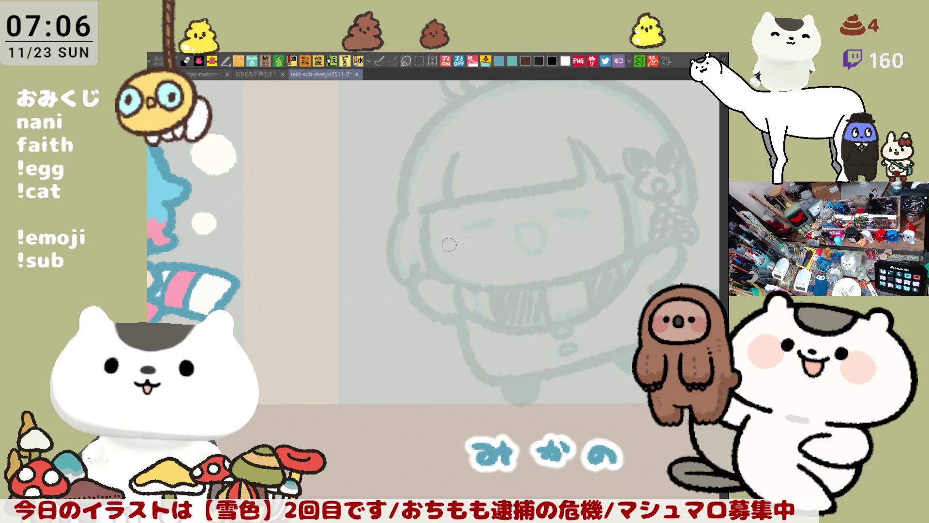
pyautogui.moveTo(433, 211); pyautogui.dragTo(469, 287)
pyautogui.hotkey('ctrl', 'z')
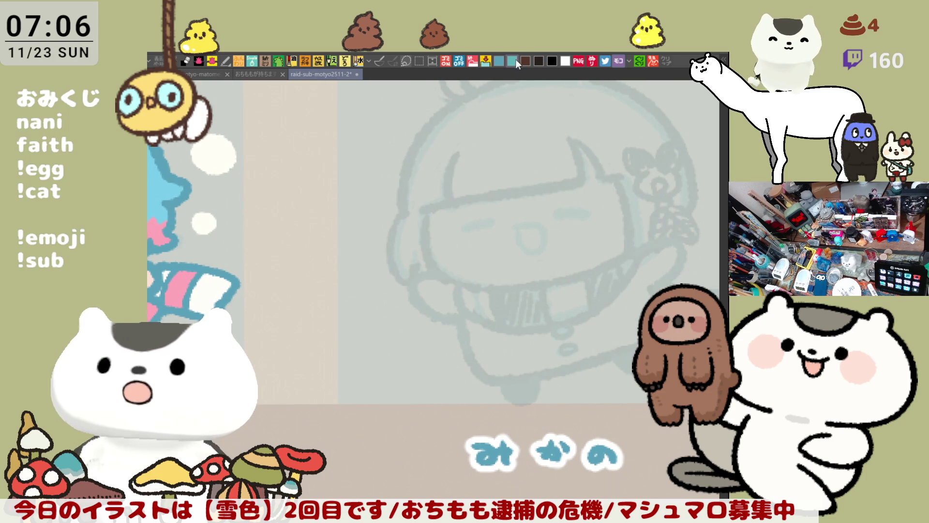
pyautogui.click(497, 61)
# Step: Ink the teal jawline from the left up to the right cheek
pyautogui.moveTo(427, 207)
pyautogui.mouseDown()
pyautogui.moveTo(426, 225)
pyautogui.moveTo(486, 289)
pyautogui.moveTo(560, 278)
pyautogui.mouseUp()
pyautogui.hotkey('ctrl', 'z')
pyautogui.moveTo(471, 286); pyautogui.dragTo(570, 282)
pyautogui.hotkey('ctrl', 'z')
pyautogui.moveTo(472, 285); pyautogui.dragTo(604, 266)
pyautogui.hotkey('ctrl', 'z')
pyautogui.moveTo(484, 288); pyautogui.dragTo(629, 251)
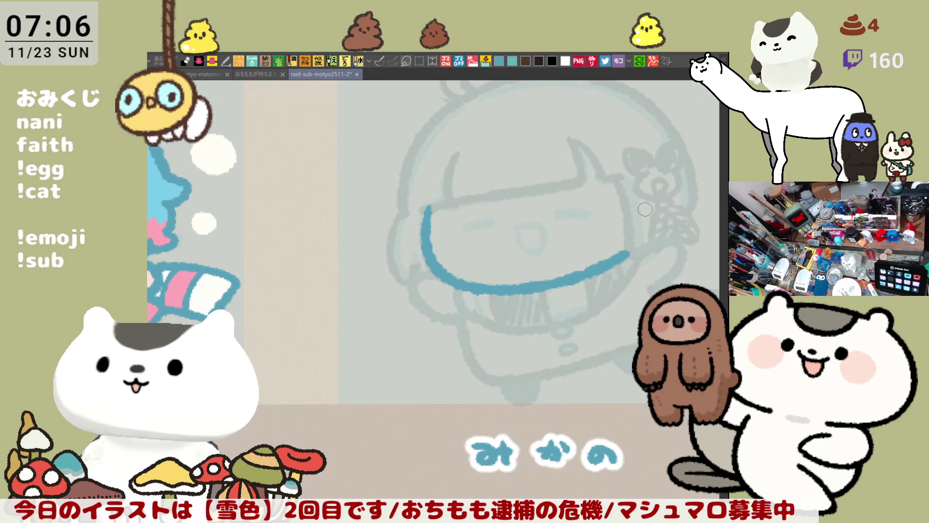
# Step: Ink the left cheek curve with a curl at its bottom
pyautogui.moveTo(612, 180)
pyautogui.mouseDown()
pyautogui.moveTo(629, 264)
pyautogui.moveTo(617, 188)
pyautogui.moveTo(633, 252)
pyautogui.moveTo(656, 244)
pyautogui.moveTo(635, 248)
pyautogui.mouseUp()
pyautogui.hotkey('ctrl', 'z')
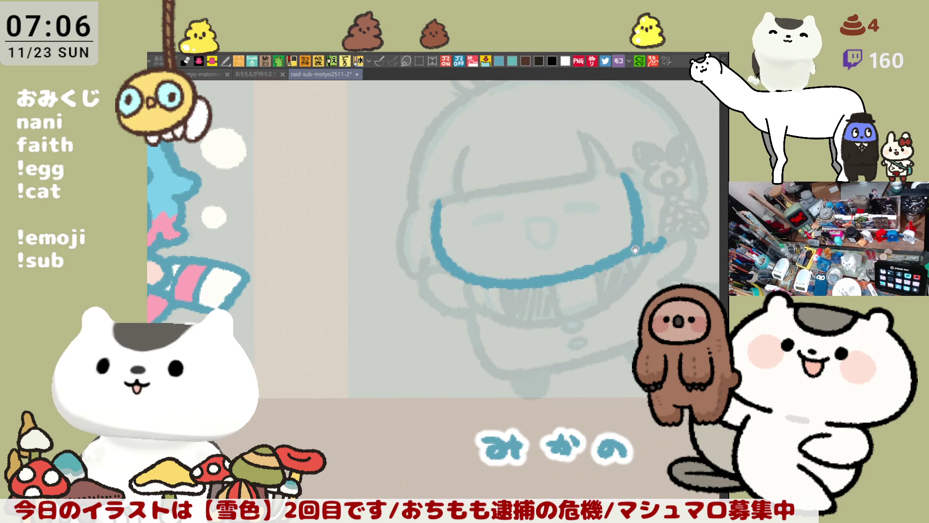
pyautogui.moveTo(552, 249); pyautogui.dragTo(590, 251)
pyautogui.moveTo(449, 213)
pyautogui.mouseDown()
pyautogui.moveTo(442, 289)
pyautogui.moveTo(458, 290)
pyautogui.moveTo(432, 235)
pyautogui.moveTo(459, 287)
pyautogui.moveTo(445, 223)
pyautogui.moveTo(458, 291)
pyautogui.mouseUp()
pyautogui.hotkey('ctrl', 'z')
pyautogui.hotkey('ctrl', 'z')
pyautogui.hotkey('ctrl', 'z')
pyautogui.moveTo(447, 219); pyautogui.dragTo(441, 252)
pyautogui.moveTo(440, 251)
pyautogui.mouseDown()
pyautogui.moveTo(456, 286)
pyautogui.moveTo(473, 277)
pyautogui.mouseUp()
pyautogui.hotkey('ctrl', 'z')
pyautogui.moveTo(458, 288); pyautogui.dragTo(483, 279)
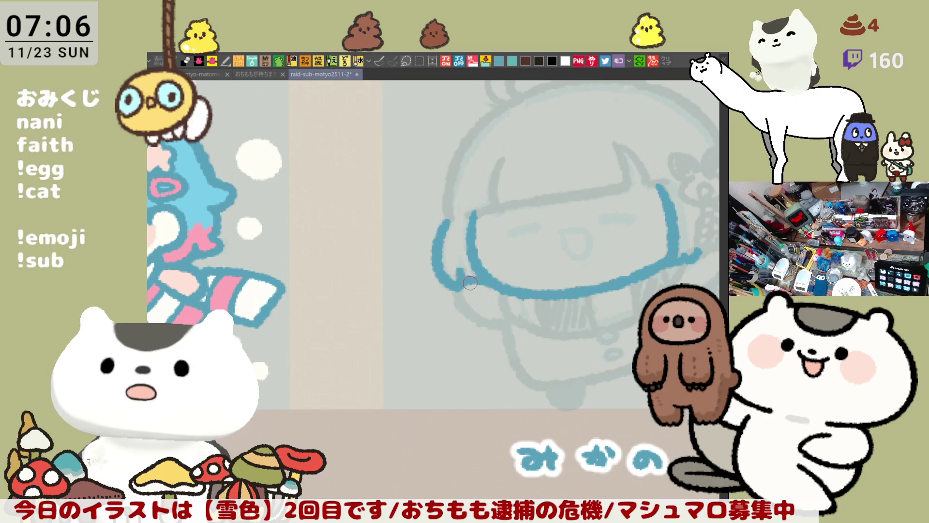
# Step: Draw the lower face curve, join it to its right hook and extend along the jaw
pyautogui.moveTo(459, 292); pyautogui.dragTo(500, 329)
pyautogui.hotkey('ctrl', 'z')
pyautogui.moveTo(455, 286); pyautogui.dragTo(510, 332)
pyautogui.moveTo(585, 360)
pyautogui.mouseDown()
pyautogui.moveTo(580, 367)
pyautogui.moveTo(436, 335)
pyautogui.moveTo(532, 311)
pyautogui.moveTo(581, 244)
pyautogui.mouseUp()
pyautogui.moveTo(521, 249); pyautogui.dragTo(537, 249)
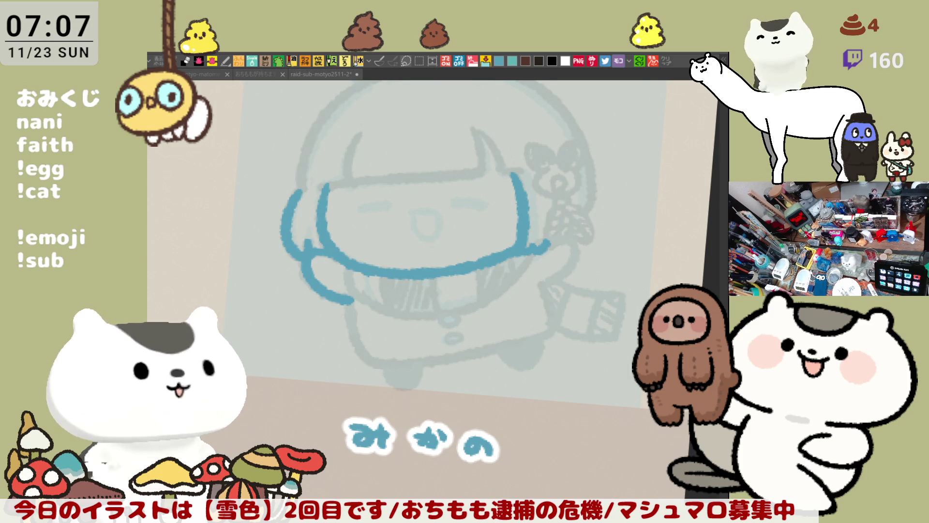
pyautogui.moveTo(535, 231); pyautogui.dragTo(605, 227)
pyautogui.moveTo(400, 261)
pyautogui.mouseDown()
pyautogui.moveTo(460, 303)
pyautogui.moveTo(503, 303)
pyautogui.moveTo(544, 288)
pyautogui.moveTo(576, 245)
pyautogui.mouseUp()
# Step: Ink three stripe lines dividing the scarf, at its left, middle and right
pyautogui.moveTo(428, 266); pyautogui.dragTo(432, 292)
pyautogui.moveTo(475, 269); pyautogui.dragTo(480, 293)
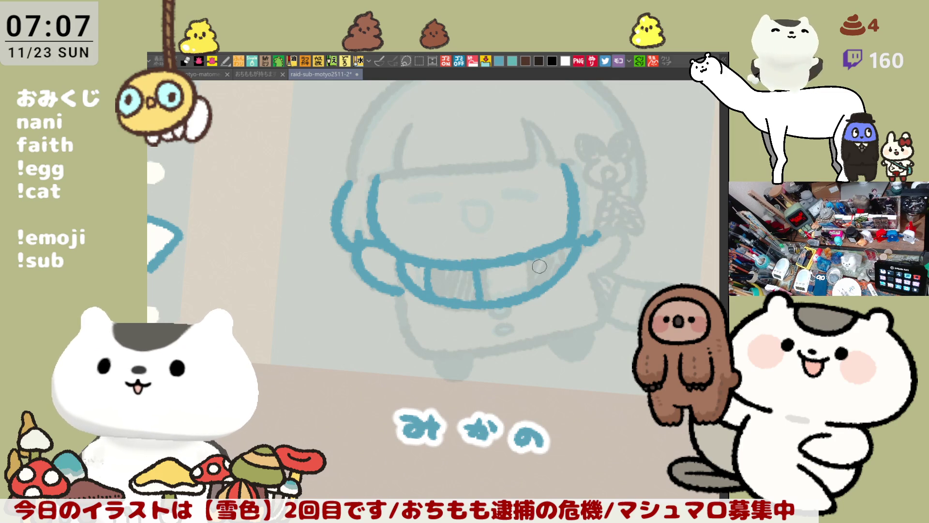
pyautogui.moveTo(525, 264); pyautogui.dragTo(528, 294)
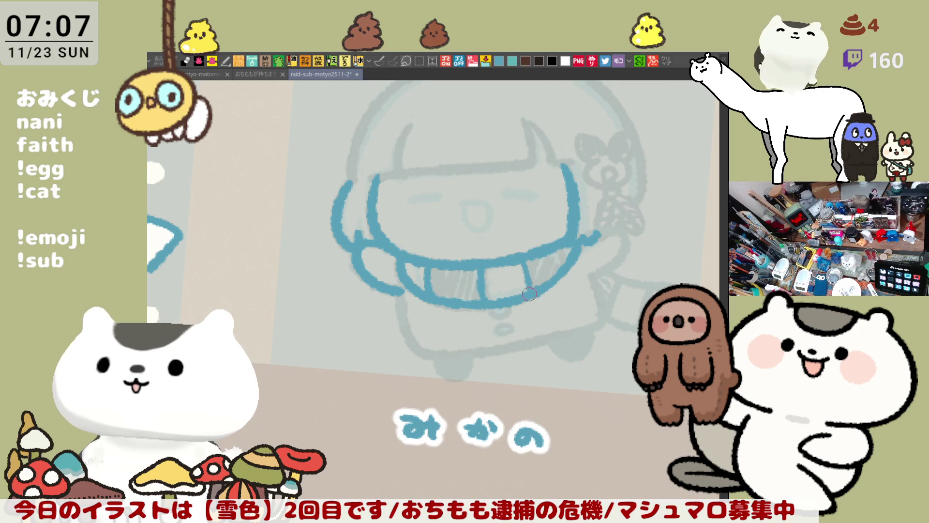
pyautogui.hotkey('ctrl', 'z')
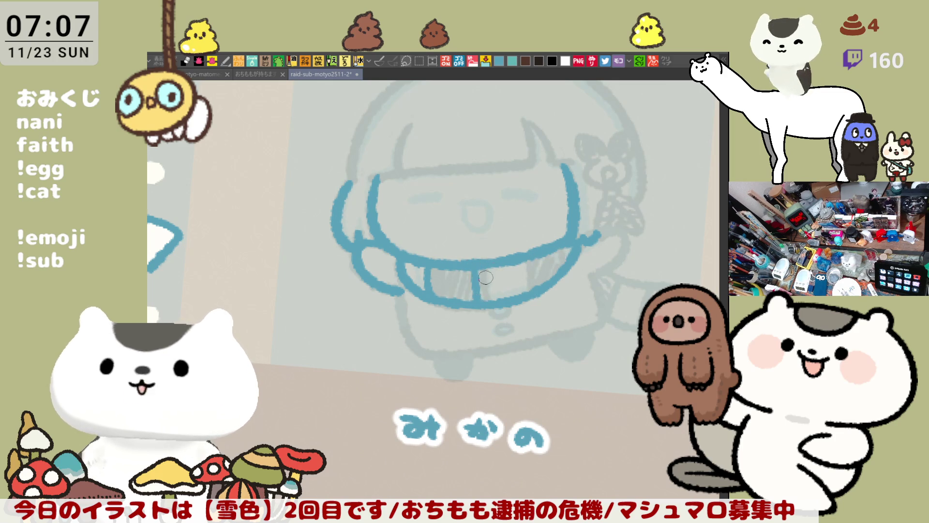
pyautogui.moveTo(528, 262); pyautogui.dragTo(531, 294)
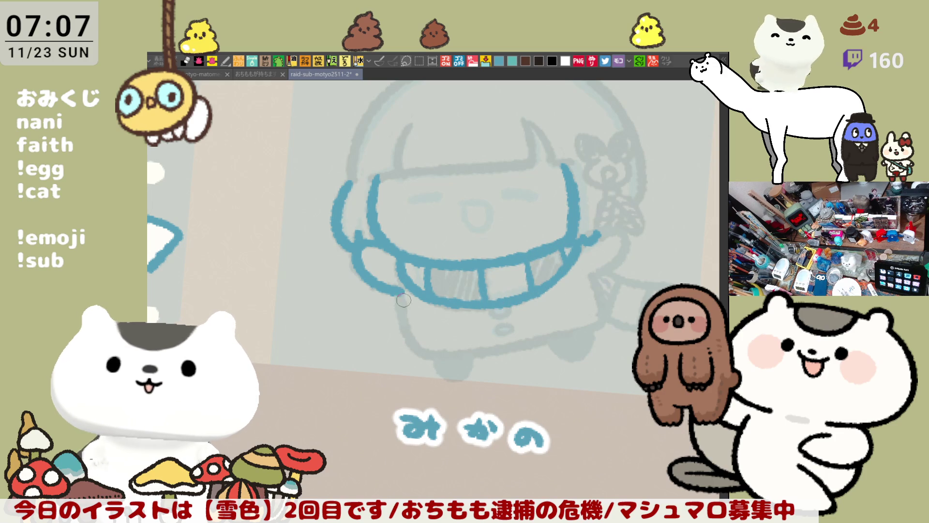
# Step: Ink the body's side down from the jaw and its bottom edge, redoing strokes as needed
pyautogui.moveTo(398, 288); pyautogui.dragTo(423, 353)
pyautogui.hotkey('ctrl', 'z')
pyautogui.moveTo(397, 288); pyautogui.dragTo(435, 360)
pyautogui.hotkey('ctrl', 'z')
pyautogui.moveTo(395, 288)
pyautogui.mouseDown()
pyautogui.moveTo(408, 336)
pyautogui.moveTo(440, 357)
pyautogui.moveTo(493, 358)
pyautogui.mouseUp()
pyautogui.hotkey('ctrl', 'z')
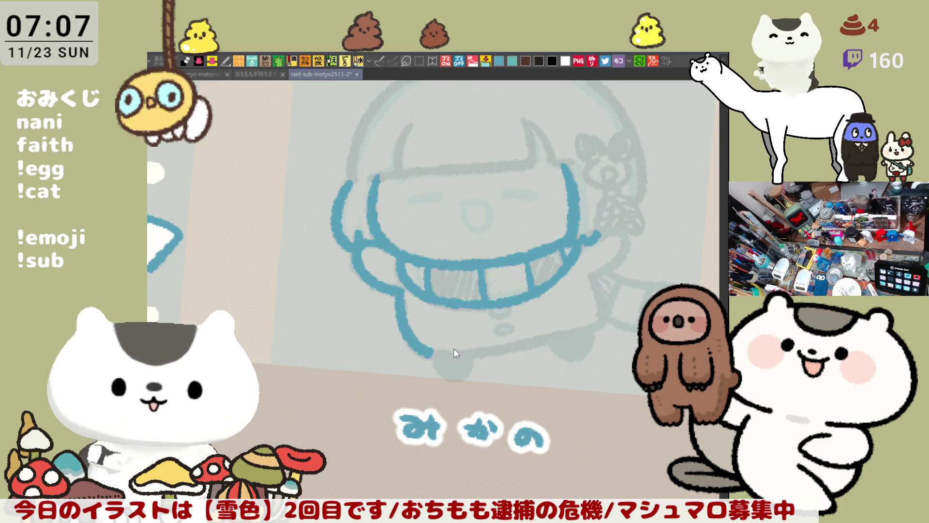
pyautogui.moveTo(431, 351); pyautogui.dragTo(518, 346)
pyautogui.hotkey('ctrl', 'z')
pyautogui.moveTo(433, 350)
pyautogui.mouseDown()
pyautogui.moveTo(540, 344)
pyautogui.moveTo(603, 321)
pyautogui.mouseUp()
pyautogui.hotkey('ctrl', 'z')
pyautogui.moveTo(527, 346); pyautogui.dragTo(588, 328)
# Step: With the canvas flipped, ink the body's other side and the waving arm outline
pyautogui.press('h')
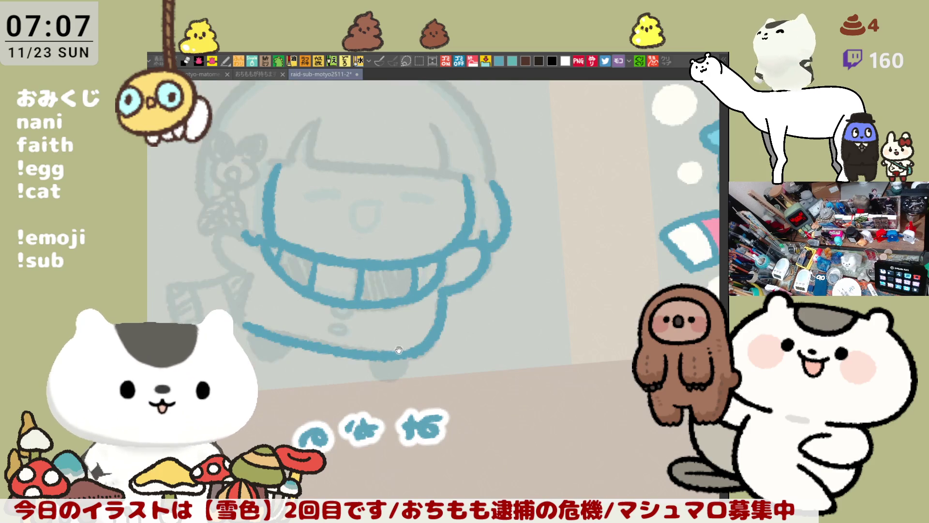
pyautogui.moveTo(428, 252); pyautogui.dragTo(422, 306)
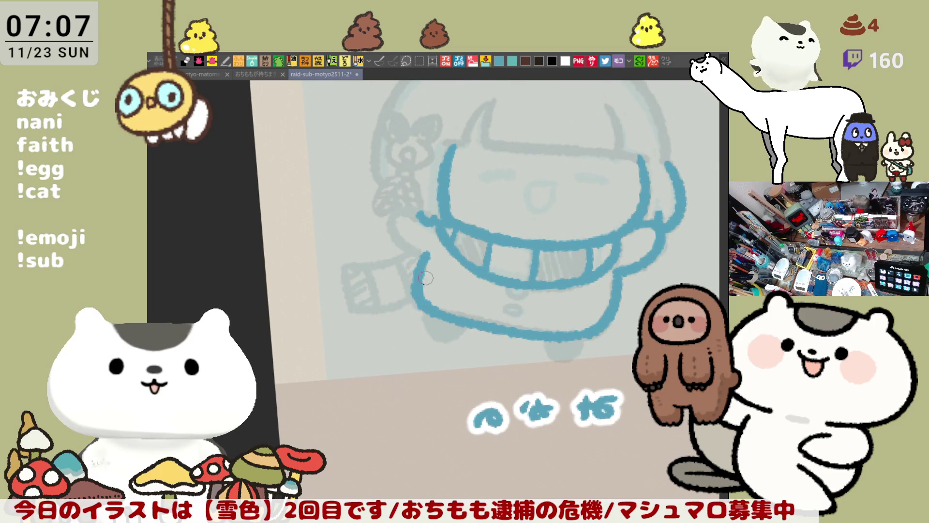
pyautogui.moveTo(412, 211)
pyautogui.mouseDown()
pyautogui.moveTo(391, 232)
pyautogui.moveTo(418, 254)
pyautogui.moveTo(536, 281)
pyautogui.mouseUp()
pyautogui.press('h')
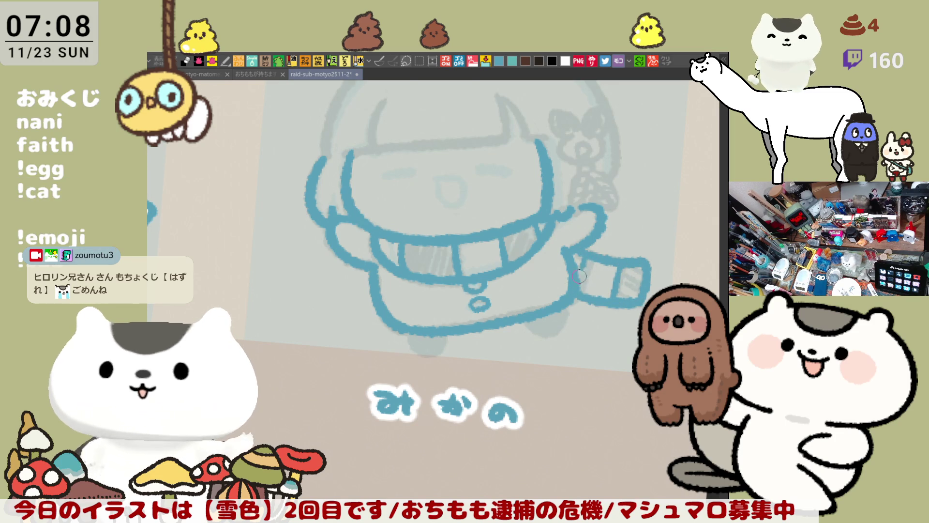
# Step: Draw two small feet under the body
pyautogui.hscroll(-2, 532, 300)
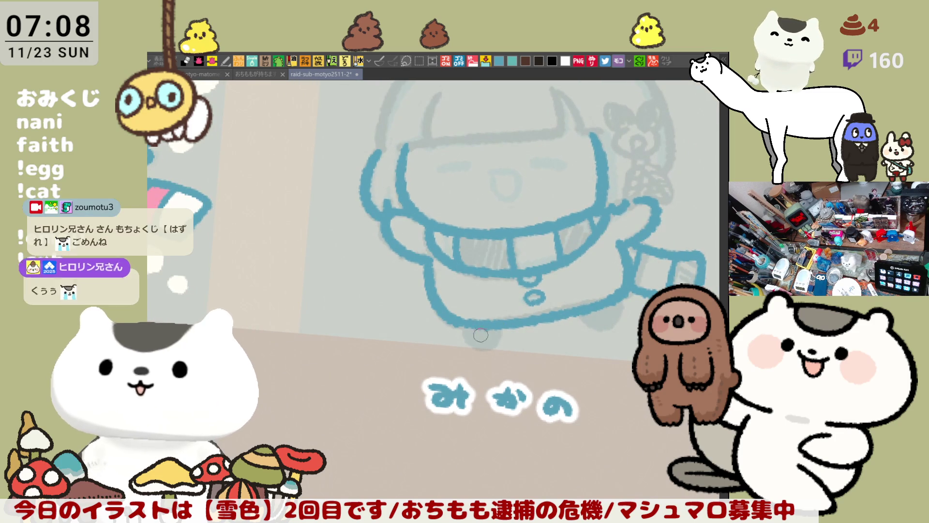
pyautogui.moveTo(463, 327); pyautogui.dragTo(479, 346)
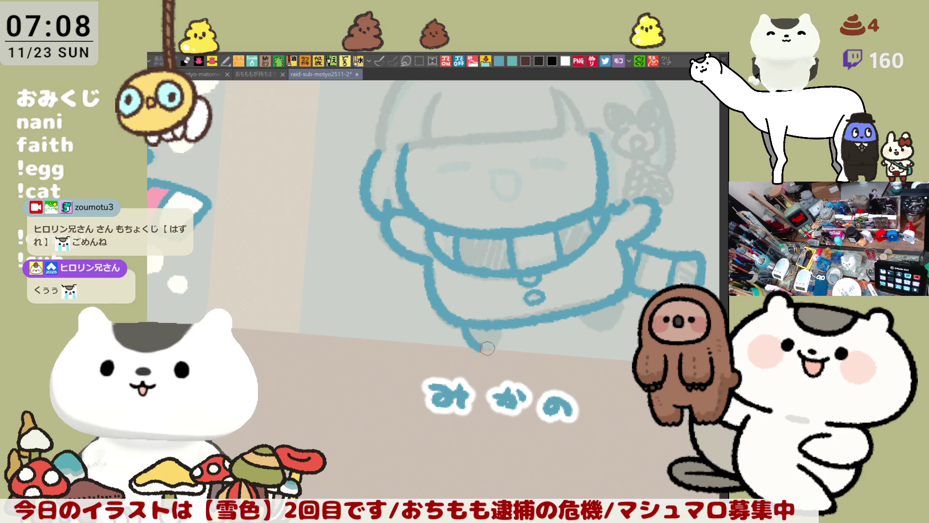
pyautogui.hscroll(3, 480, 338)
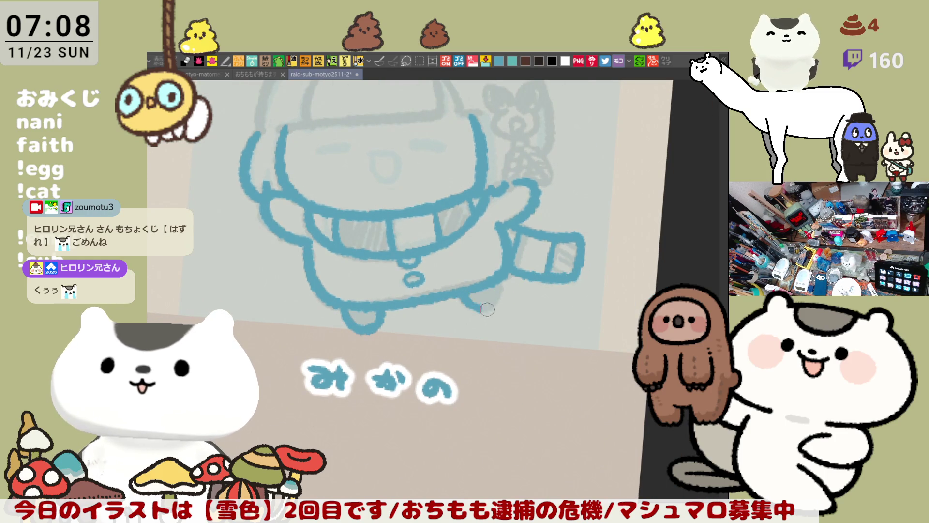
pyautogui.moveTo(460, 295); pyautogui.dragTo(493, 279)
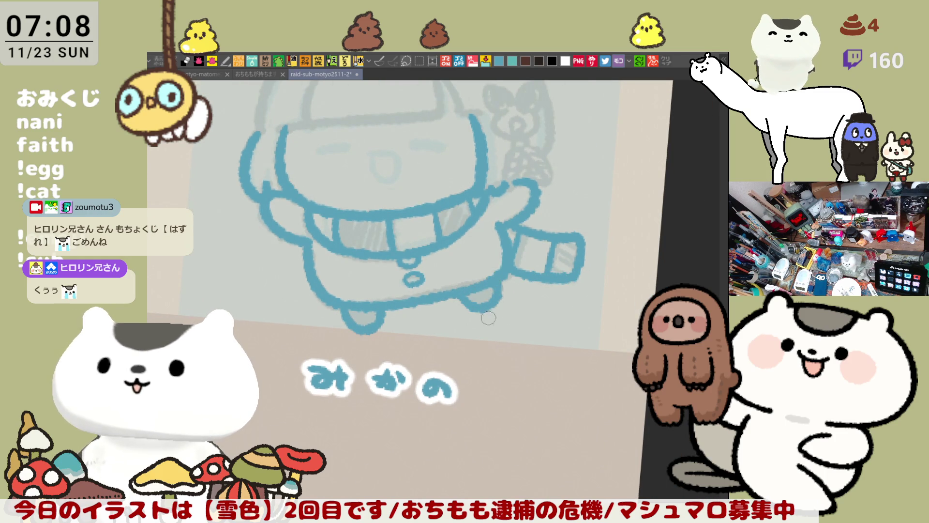
# Step: Try the closed-eye arcs on the left and right of the face
pyautogui.scroll(3, 497, 325)
pyautogui.scroll(2, 592, 299)
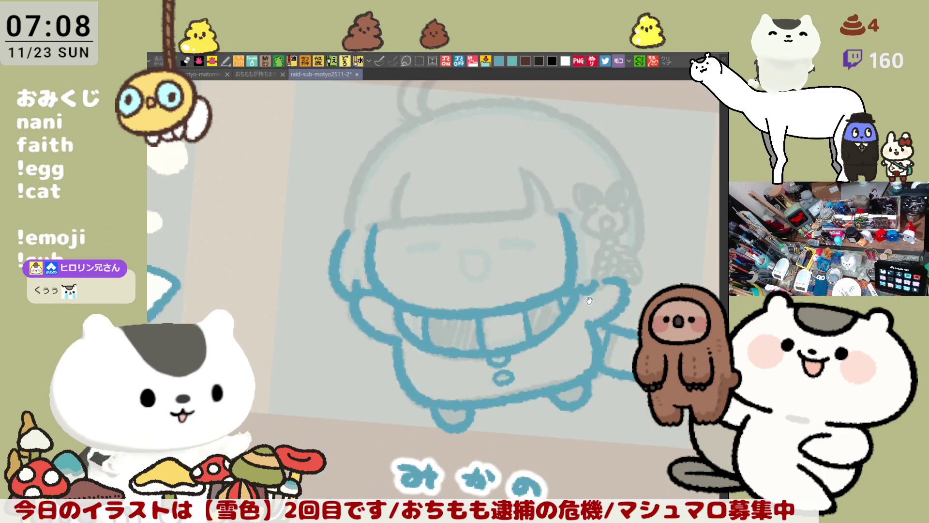
pyautogui.scroll(-1, 592, 299)
pyautogui.moveTo(404, 228); pyautogui.dragTo(438, 225)
pyautogui.hotkey('ctrl', 'z')
pyautogui.moveTo(494, 225); pyautogui.dragTo(532, 223)
pyautogui.hotkey('ctrl', 'z')
pyautogui.hotkey('ctrl', 'z')
pyautogui.hotkey('ctrl', 'z')
pyautogui.hotkey('ctrl', 'z')
pyautogui.hotkey('ctrl', 'z')
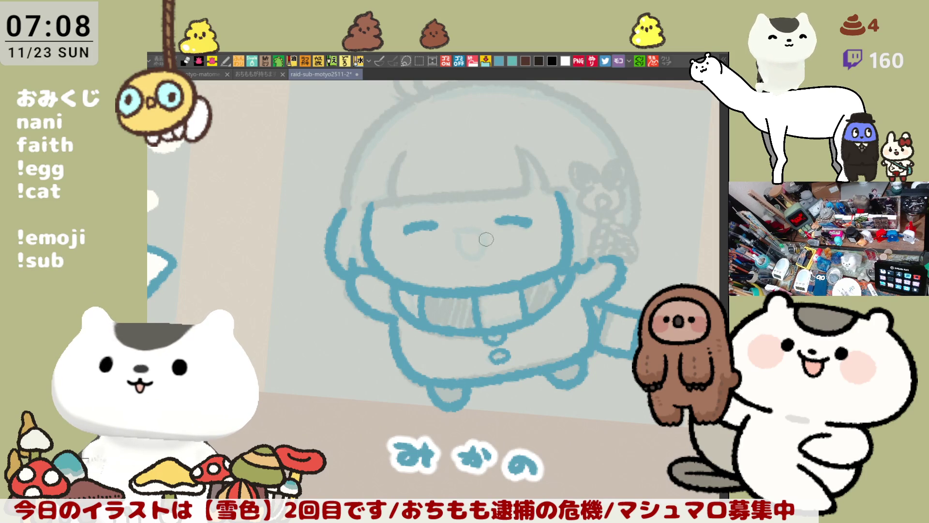
# Step: Outline a rounded mouth, retrying the shape several times
pyautogui.moveTo(456, 233); pyautogui.dragTo(478, 260)
pyautogui.hotkey('ctrl', 'z')
pyautogui.moveTo(455, 227); pyautogui.dragTo(484, 259)
pyautogui.hotkey('ctrl', 'z')
pyautogui.hotkey('ctrl', 'z')
pyautogui.moveTo(457, 228)
pyautogui.mouseDown()
pyautogui.moveTo(484, 261)
pyautogui.moveTo(458, 231)
pyautogui.moveTo(483, 240)
pyautogui.moveTo(457, 251)
pyautogui.moveTo(465, 227)
pyautogui.moveTo(476, 255)
pyautogui.moveTo(455, 232)
pyautogui.moveTo(508, 272)
pyautogui.mouseUp()
pyautogui.hotkey('ctrl', 'z')
pyautogui.hotkey('ctrl', 'z')
pyautogui.hotkey('ctrl', 'z')
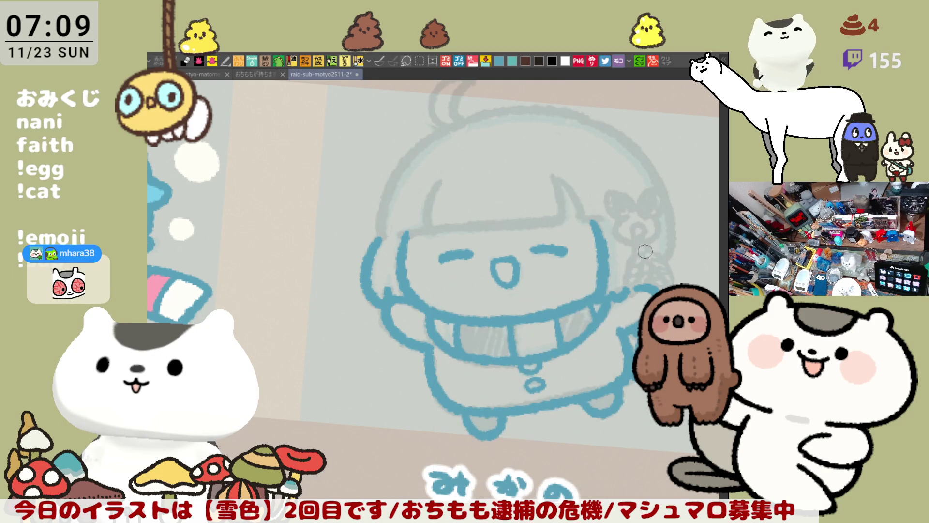
# Step: Ink an earring loop beside the head with a dangling charm below it
pyautogui.moveTo(642, 250)
pyautogui.mouseDown()
pyautogui.moveTo(624, 244)
pyautogui.moveTo(643, 231)
pyautogui.moveTo(654, 250)
pyautogui.moveTo(639, 253)
pyautogui.mouseUp()
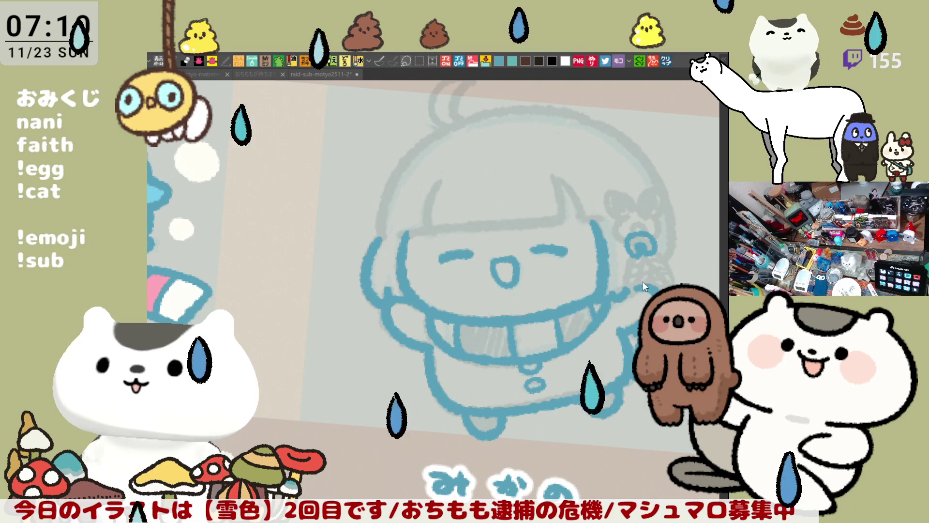
pyautogui.moveTo(477, 305); pyautogui.dragTo(543, 251)
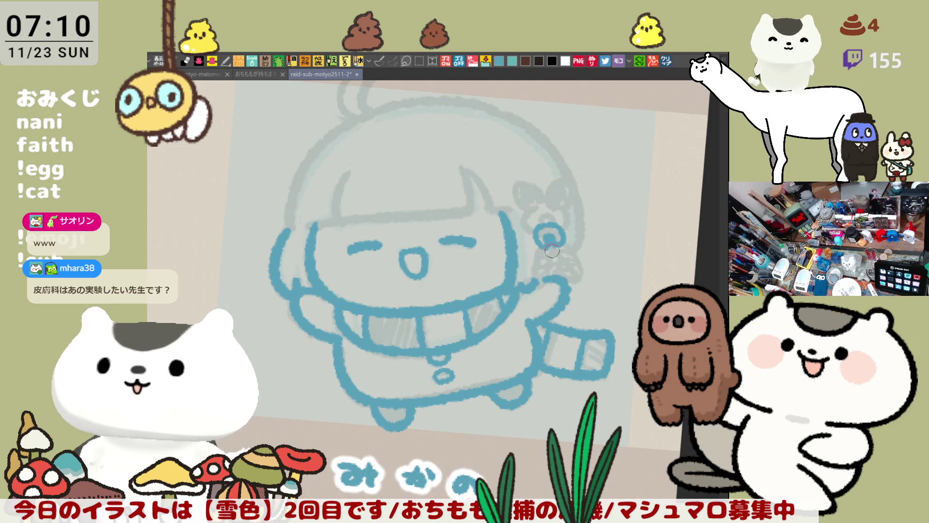
pyautogui.moveTo(550, 238)
pyautogui.mouseDown()
pyautogui.moveTo(552, 256)
pyautogui.moveTo(533, 285)
pyautogui.mouseUp()
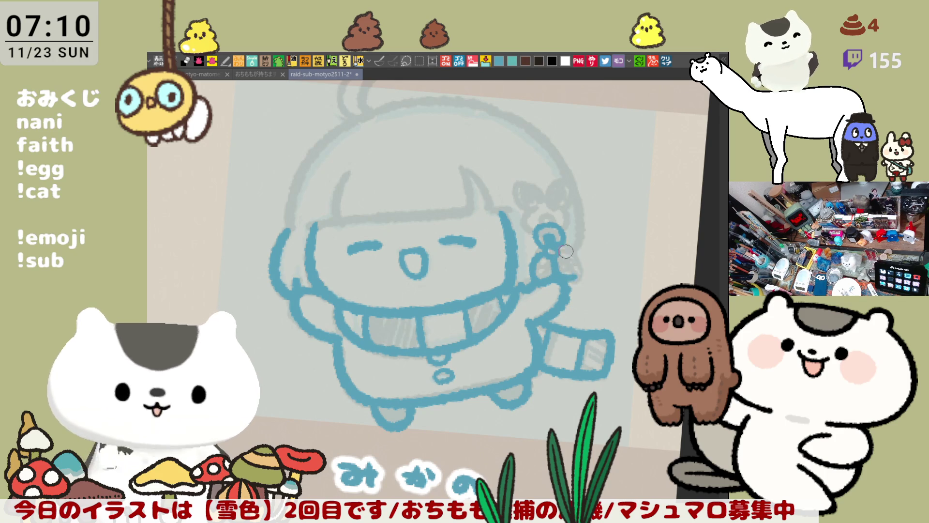
# Step: Thicken the wand's beads and ink the bow's curl with a loop, retrying strokes
pyautogui.moveTo(569, 257); pyautogui.dragTo(577, 276)
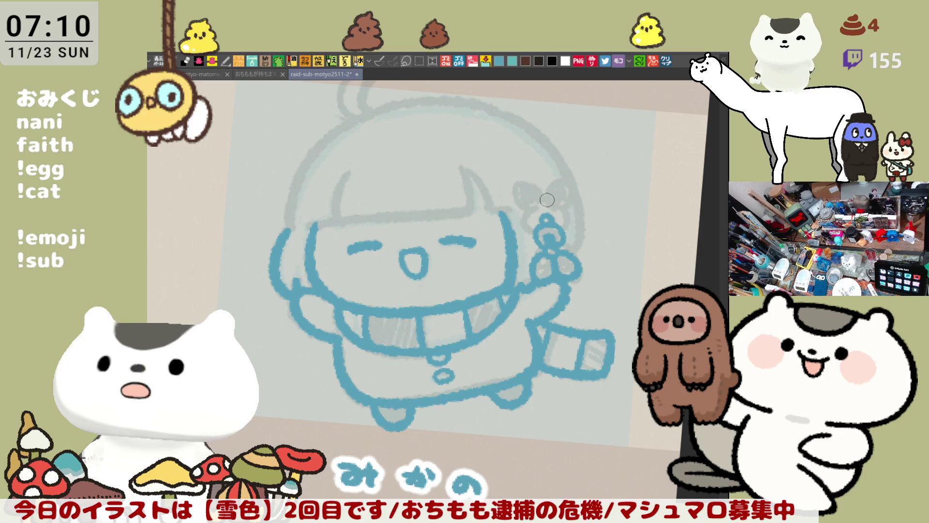
pyautogui.moveTo(532, 189)
pyautogui.mouseDown()
pyautogui.moveTo(549, 210)
pyautogui.moveTo(540, 220)
pyautogui.moveTo(521, 201)
pyautogui.moveTo(540, 207)
pyautogui.mouseUp()
pyautogui.hotkey('ctrl', 'z')
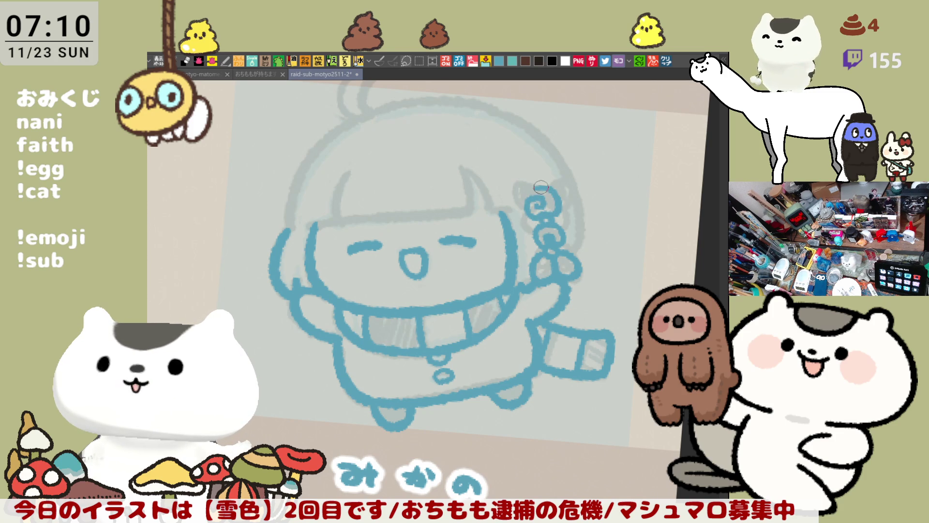
pyautogui.hotkey('ctrl', 'z')
pyautogui.moveTo(533, 207)
pyautogui.mouseDown()
pyautogui.moveTo(538, 186)
pyautogui.moveTo(554, 215)
pyautogui.moveTo(535, 222)
pyautogui.moveTo(531, 165)
pyautogui.moveTo(536, 173)
pyautogui.moveTo(514, 175)
pyautogui.moveTo(526, 167)
pyautogui.moveTo(537, 175)
pyautogui.mouseUp()
pyautogui.hotkey('ctrl', 'z')
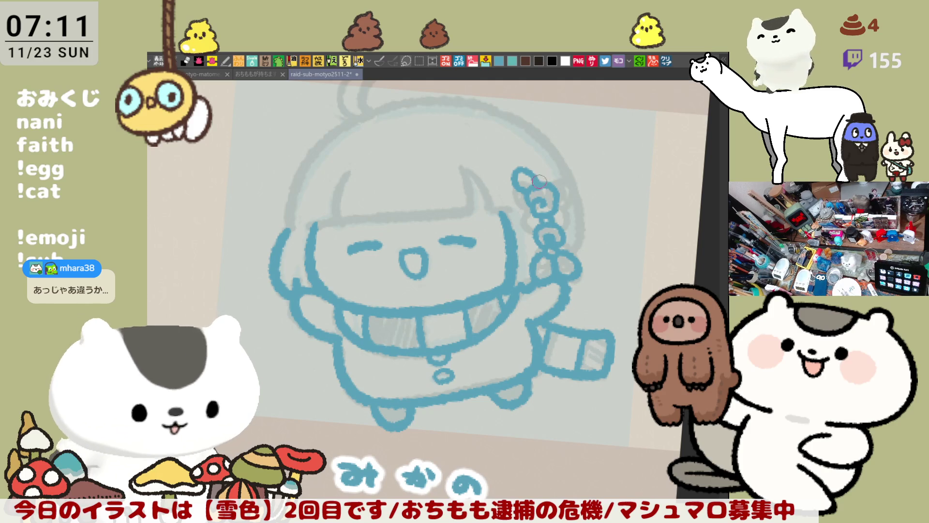
pyautogui.moveTo(543, 167); pyautogui.dragTo(548, 184)
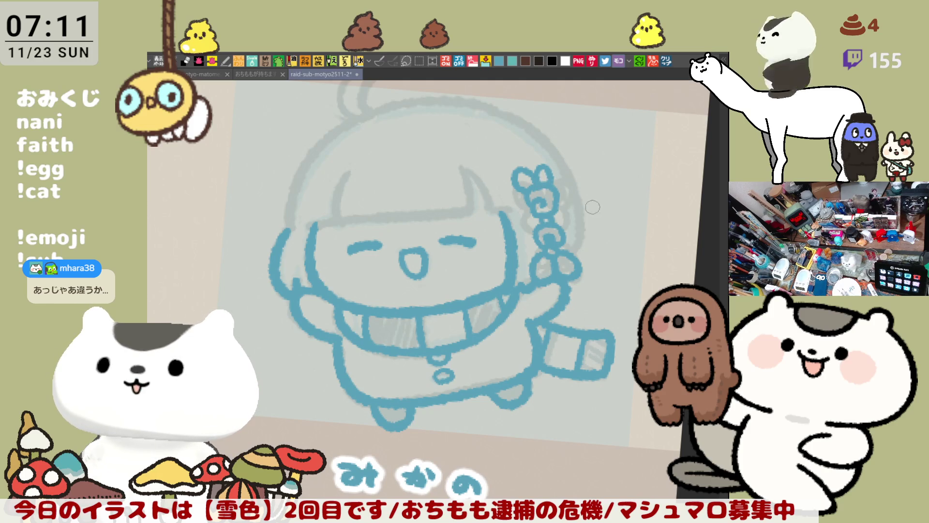
# Step: With the canvas mirrored, attempt the head outline on the wand side several times
pyautogui.press('h')
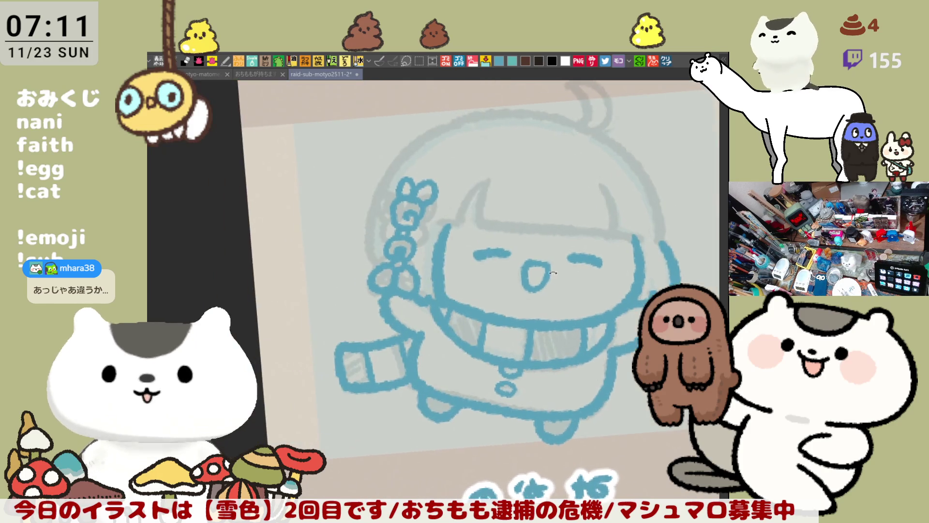
pyautogui.moveTo(371, 153); pyautogui.dragTo(357, 260)
pyautogui.hotkey('ctrl', 'z')
pyautogui.moveTo(377, 148); pyautogui.dragTo(351, 270)
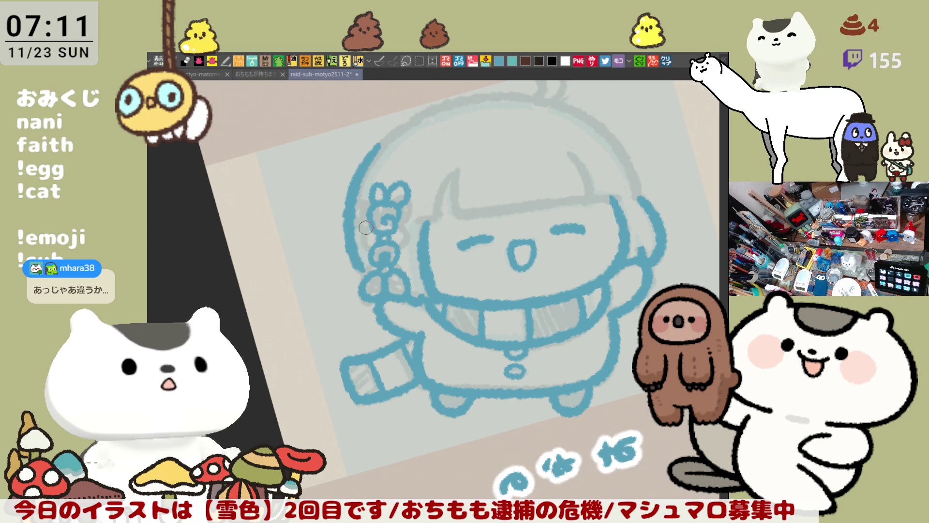
pyautogui.hotkey('ctrl', 'z')
pyautogui.moveTo(384, 138); pyautogui.dragTo(350, 254)
pyautogui.hotkey('ctrl', 'z')
pyautogui.moveTo(384, 136)
pyautogui.mouseDown()
pyautogui.moveTo(350, 238)
pyautogui.moveTo(362, 248)
pyautogui.mouseUp()
pyautogui.hotkey('ctrl', 'z')
pyautogui.moveTo(379, 141)
pyautogui.mouseDown()
pyautogui.moveTo(349, 208)
pyautogui.moveTo(361, 245)
pyautogui.mouseUp()
pyautogui.hotkey('ctrl', 'z')
# Step: Ink the final head outline ending in a hook, add a stroke beside the arm, and restore the view
pyautogui.moveTo(379, 150); pyautogui.dragTo(360, 265)
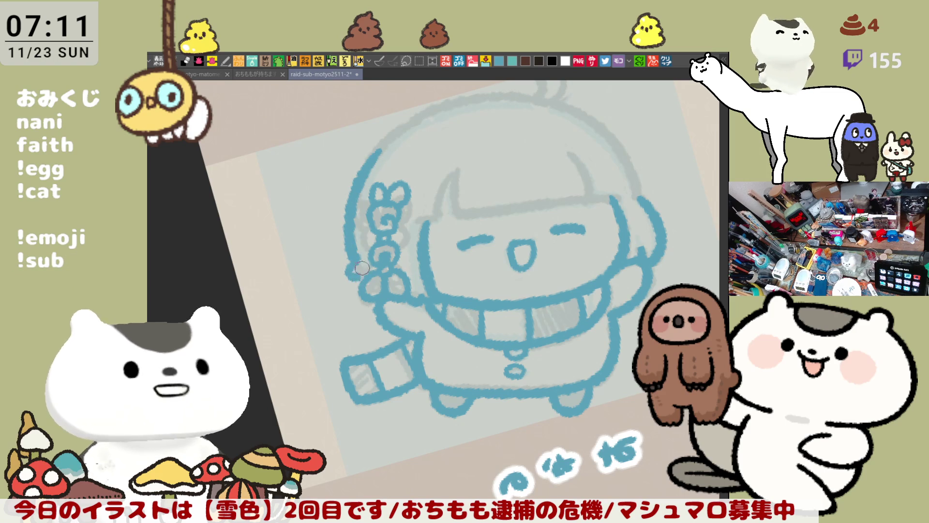
pyautogui.moveTo(355, 259); pyautogui.dragTo(342, 271)
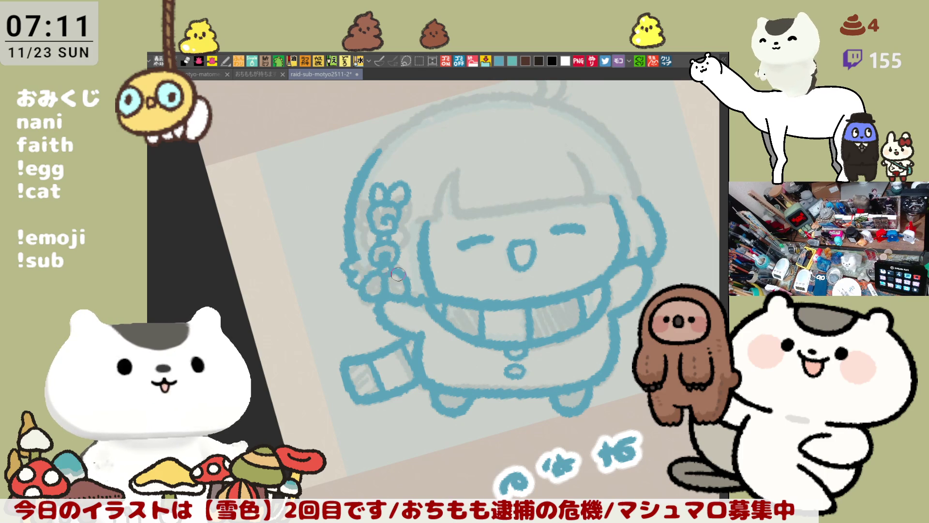
pyautogui.moveTo(355, 272); pyautogui.dragTo(361, 289)
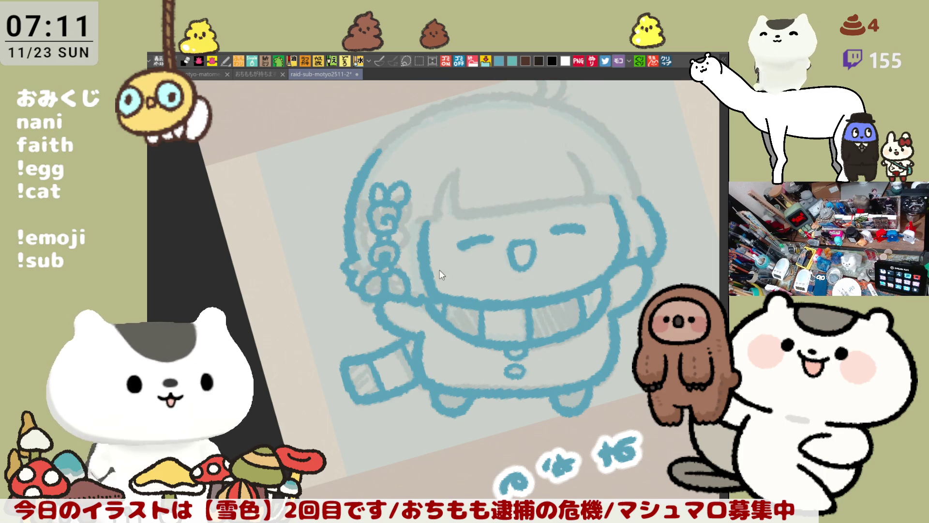
pyautogui.press('h')
pyautogui.press('-')
pyautogui.press('-')
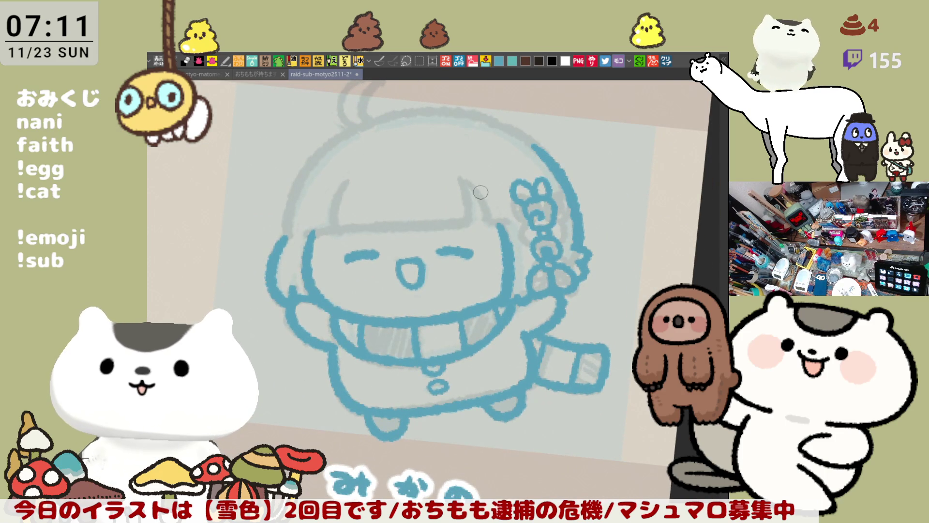
# Step: Ink the curve of the hair fringe, retrying until it reaches slightly further
pyautogui.moveTo(462, 177)
pyautogui.mouseDown()
pyautogui.moveTo(505, 224)
pyautogui.moveTo(503, 206)
pyautogui.mouseUp()
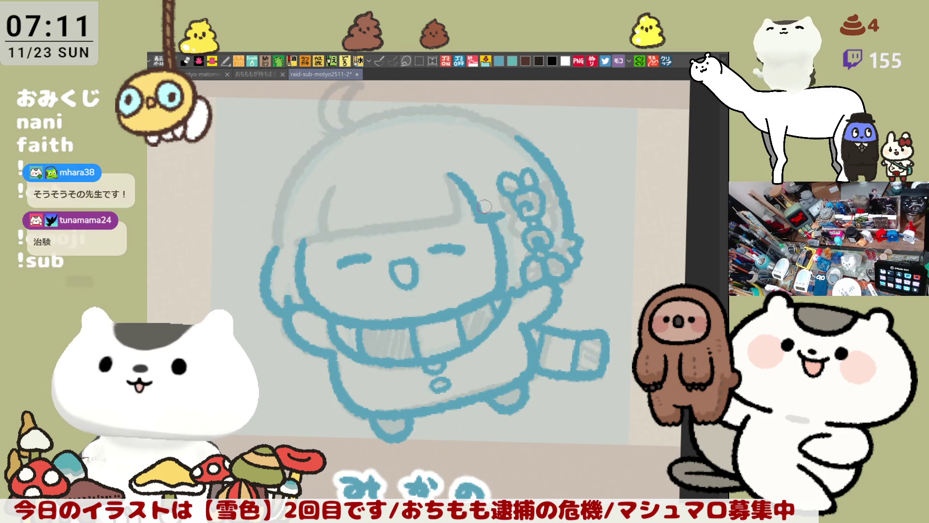
pyautogui.hotkey('ctrl', 'z')
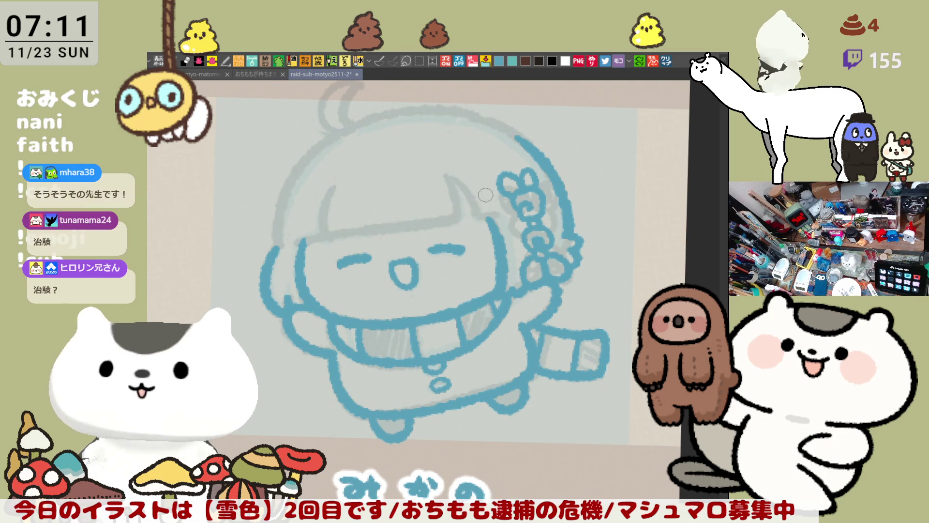
pyautogui.moveTo(449, 173)
pyautogui.mouseDown()
pyautogui.moveTo(477, 220)
pyautogui.moveTo(501, 218)
pyautogui.mouseUp()
pyautogui.hotkey('ctrl', 'z')
pyautogui.hotkey('ctrl', 'z')
pyautogui.moveTo(449, 175); pyautogui.dragTo(493, 218)
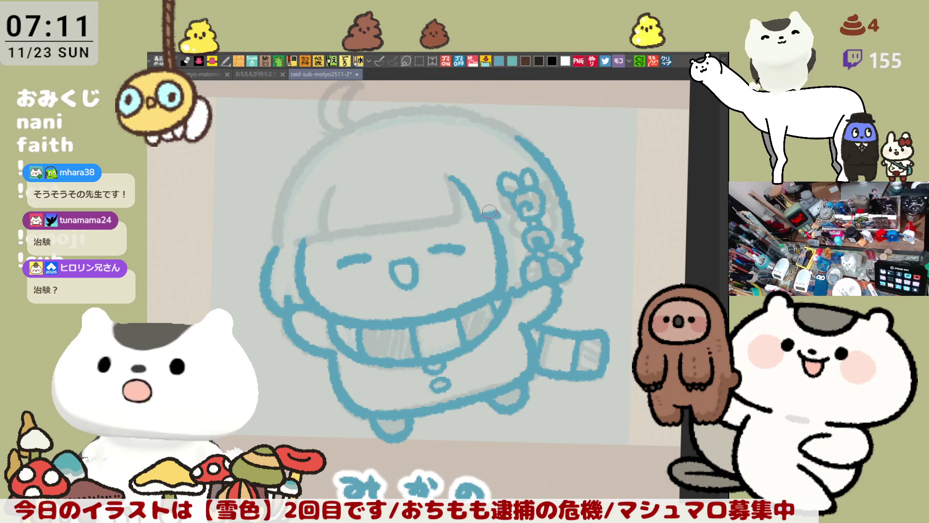
pyautogui.hotkey('ctrl', 'z')
pyautogui.moveTo(448, 172); pyautogui.dragTo(497, 214)
pyautogui.hotkey('ctrl', 'z')
pyautogui.moveTo(445, 172); pyautogui.dragTo(474, 208)
pyautogui.hotkey('ctrl', 'z')
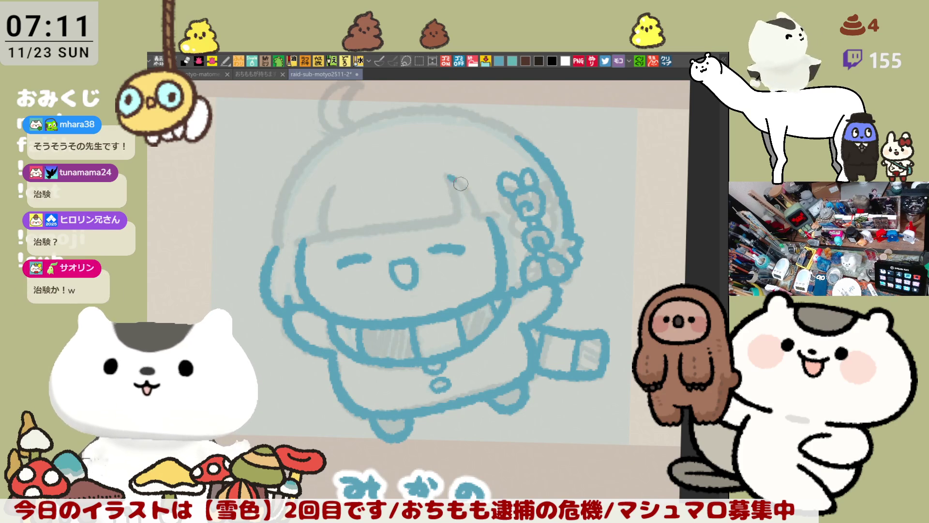
pyautogui.moveTo(446, 174); pyautogui.dragTo(482, 215)
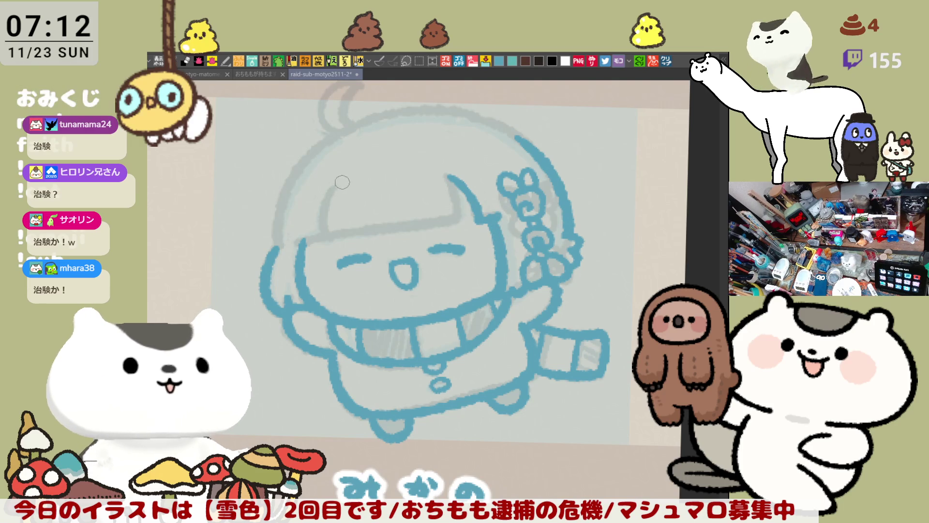
# Step: Ink the left hair edge after several attempts at it and the bangs
pyautogui.moveTo(333, 186)
pyautogui.mouseDown()
pyautogui.moveTo(375, 230)
pyautogui.moveTo(467, 210)
pyautogui.mouseUp()
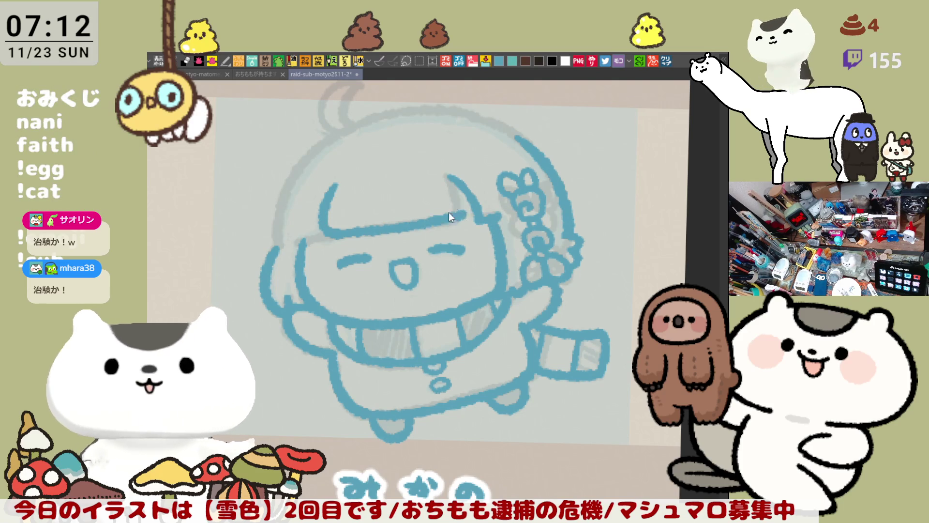
pyautogui.hotkey('ctrl', 'z')
pyautogui.moveTo(334, 183); pyautogui.dragTo(326, 239)
pyautogui.hotkey('ctrl', 'z')
pyautogui.moveTo(333, 178); pyautogui.dragTo(320, 240)
pyautogui.hotkey('ctrl', 'z')
pyautogui.moveTo(334, 184)
pyautogui.mouseDown()
pyautogui.moveTo(327, 239)
pyautogui.moveTo(468, 209)
pyautogui.mouseUp()
pyautogui.hotkey('ctrl', 'z')
pyautogui.moveTo(334, 233); pyautogui.dragTo(465, 209)
pyautogui.hotkey('ctrl', 'z')
pyautogui.hotkey('ctrl', 'z')
pyautogui.moveTo(341, 183)
pyautogui.mouseDown()
pyautogui.moveTo(322, 200)
pyautogui.moveTo(334, 236)
pyautogui.mouseUp()
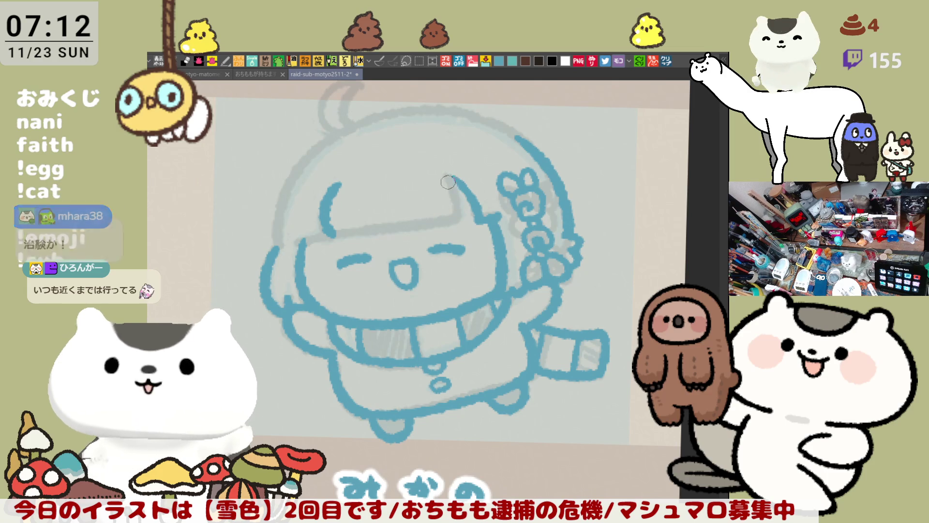
# Step: Ink the bangs' lower edge and a pointed tuft, erasing part of it, and lengthen the left strand
pyautogui.moveTo(444, 174); pyautogui.dragTo(453, 217)
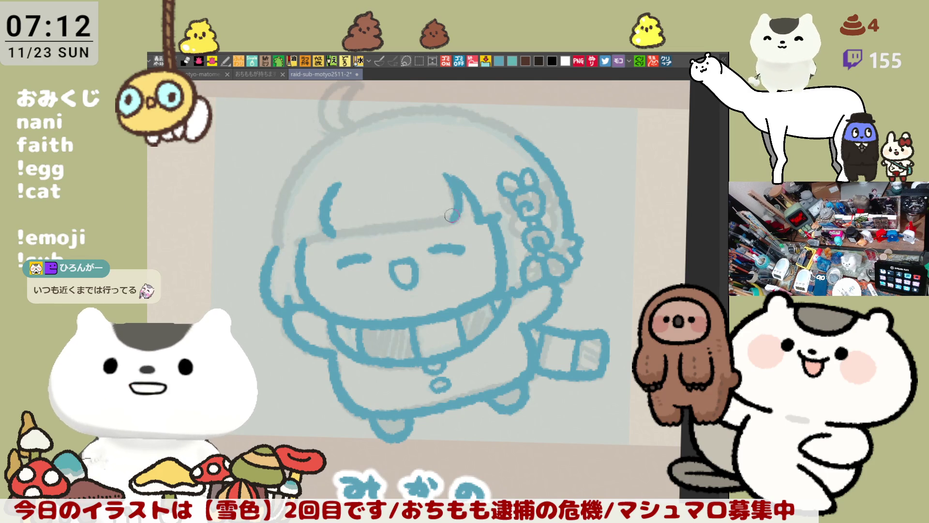
pyautogui.moveTo(333, 228); pyautogui.dragTo(446, 221)
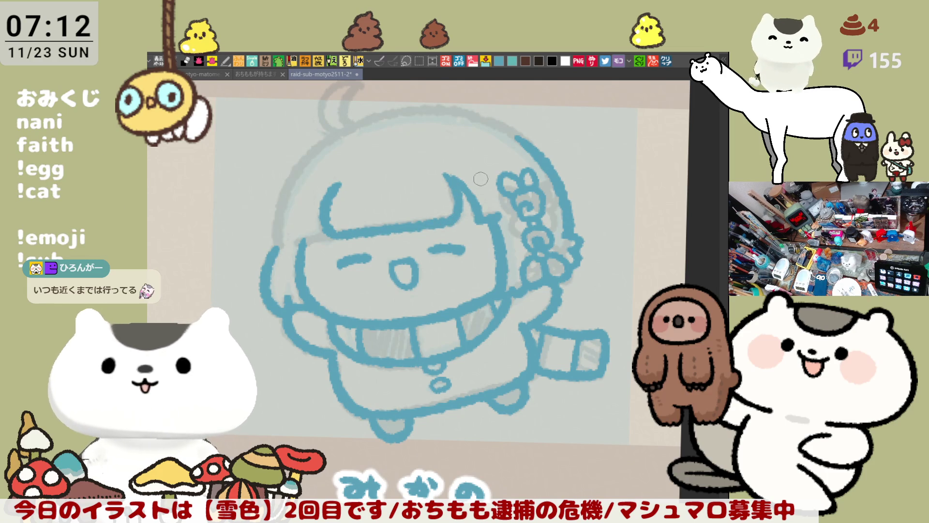
pyautogui.moveTo(473, 185)
pyautogui.mouseDown()
pyautogui.moveTo(463, 193)
pyautogui.moveTo(475, 216)
pyautogui.mouseUp()
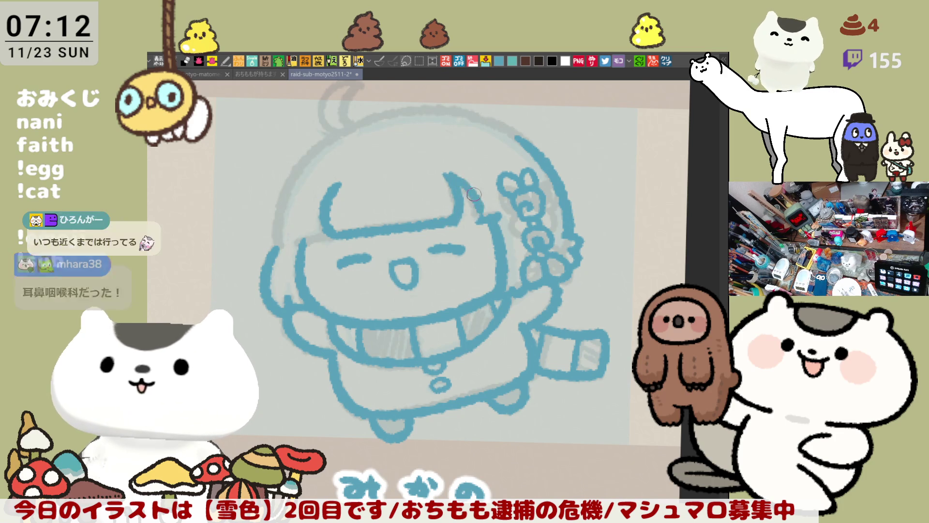
pyautogui.moveTo(447, 175); pyautogui.dragTo(478, 218)
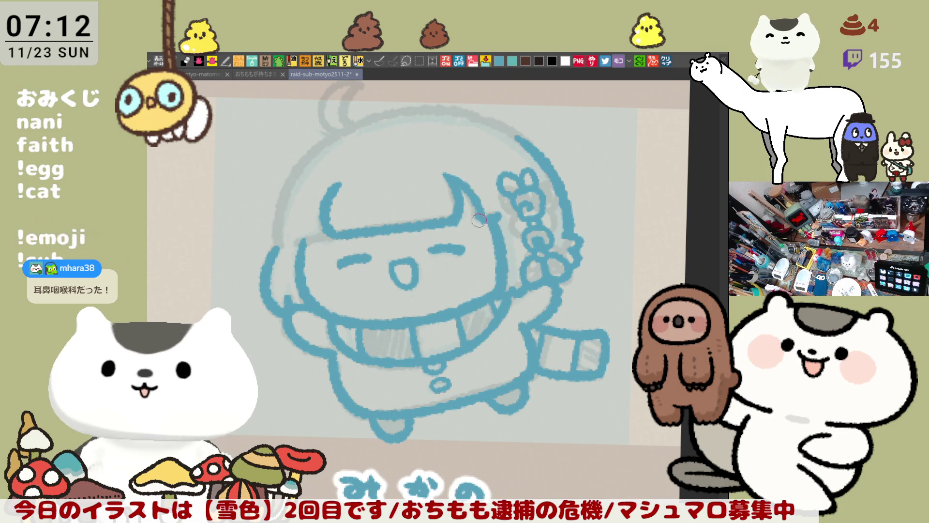
pyautogui.moveTo(300, 240); pyautogui.dragTo(327, 233)
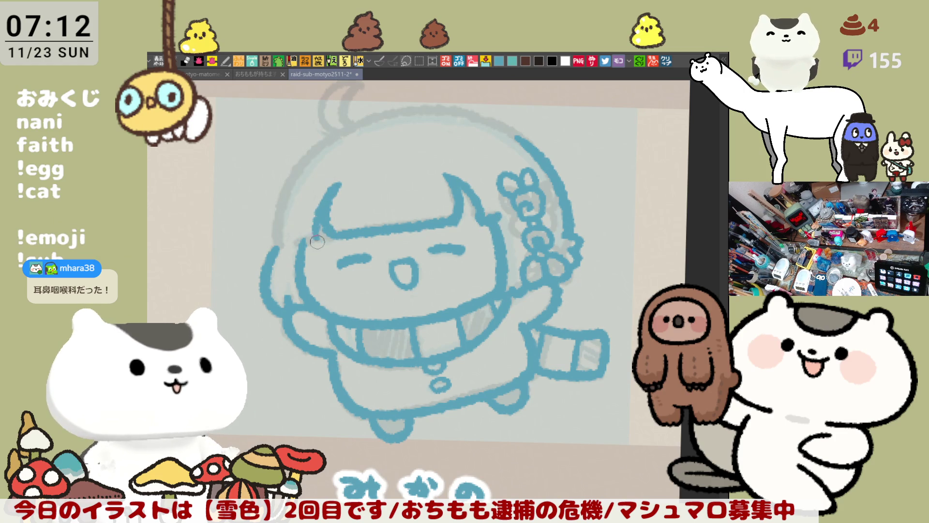
pyautogui.moveTo(325, 199); pyautogui.dragTo(311, 238)
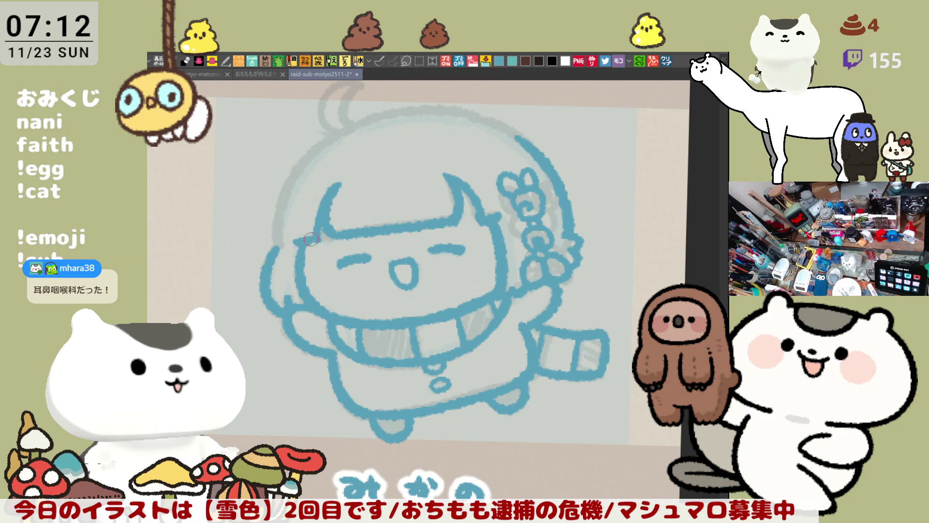
# Step: With the canvas mirrored, trace the right side of the head over several retries
pyautogui.press('h')
pyautogui.moveTo(506, 130); pyautogui.dragTo(564, 245)
pyautogui.hotkey('ctrl', 'z')
pyautogui.moveTo(511, 135); pyautogui.dragTo(571, 247)
pyautogui.hotkey('ctrl', 'z')
pyautogui.moveTo(506, 133)
pyautogui.mouseDown()
pyautogui.moveTo(532, 154)
pyautogui.moveTo(561, 248)
pyautogui.mouseUp()
pyautogui.hotkey('ctrl', 'z')
pyautogui.moveTo(505, 133)
pyautogui.mouseDown()
pyautogui.moveTo(569, 227)
pyautogui.moveTo(567, 247)
pyautogui.mouseUp()
pyautogui.hotkey('ctrl', 'z')
pyautogui.moveTo(508, 134); pyautogui.dragTo(568, 241)
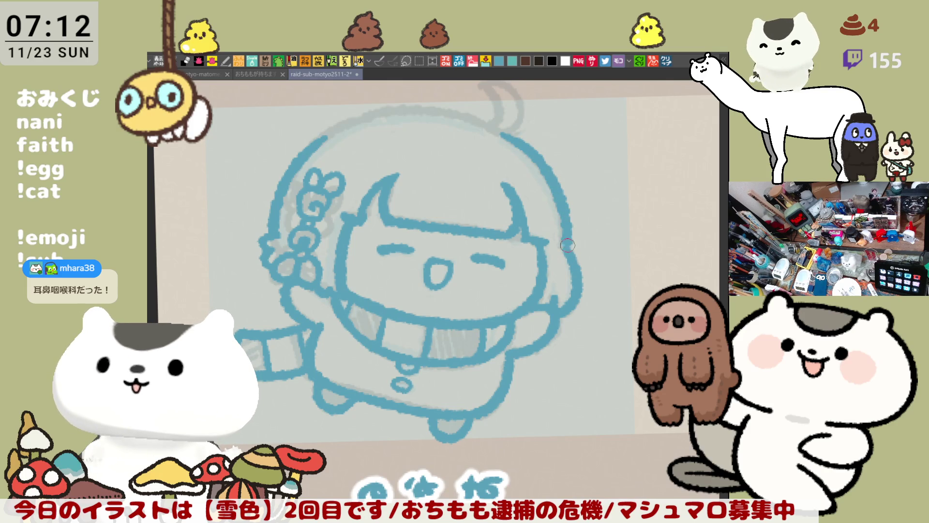
# Step: Ink the left edge of the head outline in blue, retrying the stroke repeatedly
pyautogui.press('h')
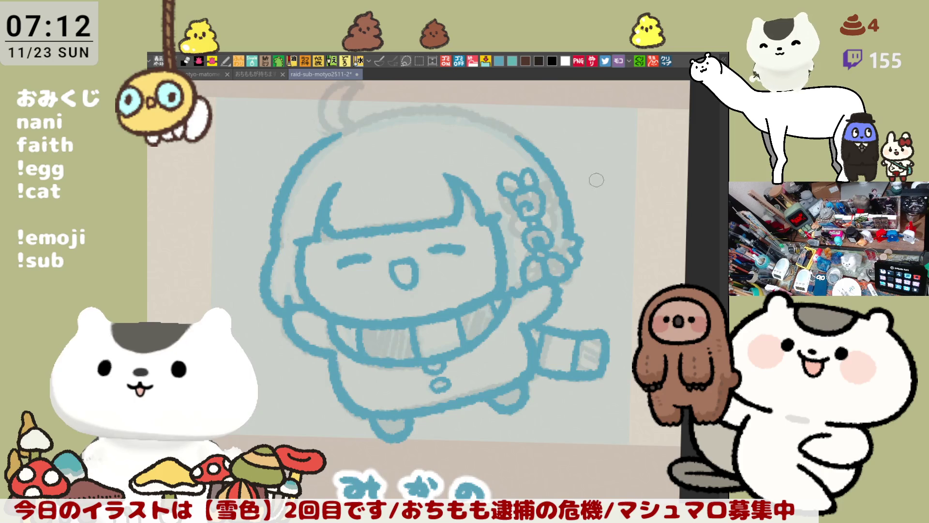
pyautogui.moveTo(388, 166)
pyautogui.mouseDown()
pyautogui.moveTo(371, 199)
pyautogui.moveTo(374, 302)
pyautogui.mouseUp()
pyautogui.hotkey('ctrl', 'z')
pyautogui.hotkey('ctrl', 'z')
pyautogui.moveTo(390, 160); pyautogui.dragTo(370, 299)
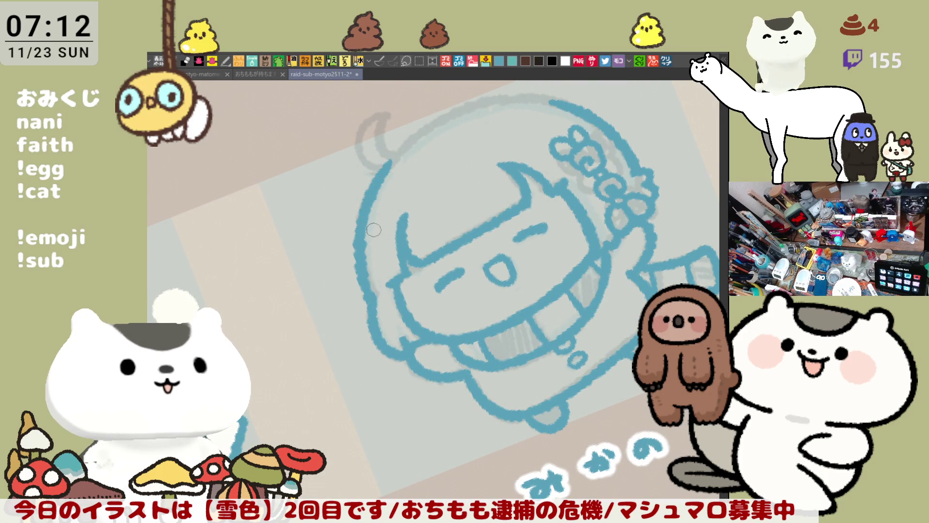
pyautogui.hotkey('ctrl', 'z')
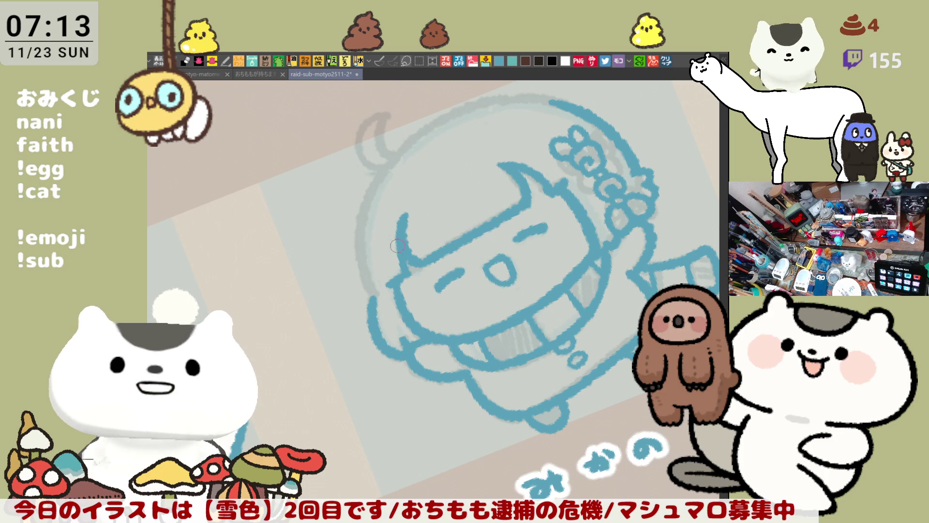
pyautogui.moveTo(382, 170)
pyautogui.mouseDown()
pyautogui.moveTo(362, 242)
pyautogui.moveTo(370, 296)
pyautogui.moveTo(361, 226)
pyautogui.moveTo(372, 299)
pyautogui.mouseUp()
pyautogui.hotkey('ctrl', 'z')
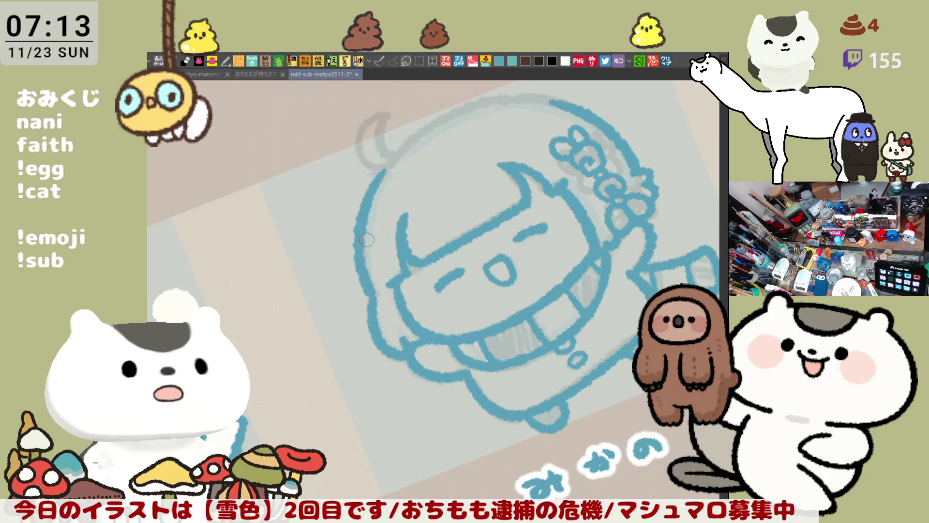
pyautogui.hotkey('ctrl', 'z')
pyautogui.moveTo(387, 166)
pyautogui.mouseDown()
pyautogui.moveTo(358, 264)
pyautogui.moveTo(369, 286)
pyautogui.mouseUp()
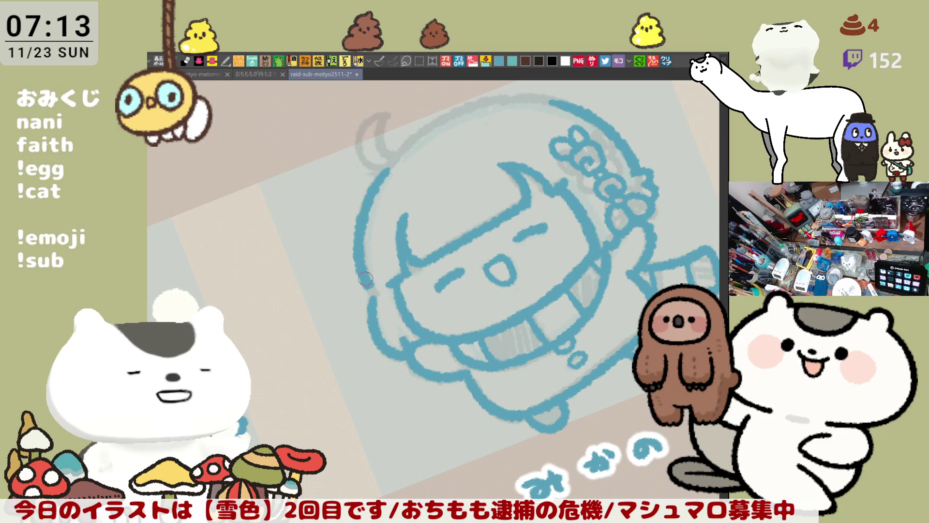
pyautogui.hotkey('ctrl', 'z')
pyautogui.moveTo(389, 167); pyautogui.dragTo(375, 296)
pyautogui.hotkey('ctrl', 'z')
pyautogui.moveTo(387, 167); pyautogui.dragTo(370, 278)
pyautogui.hotkey('ctrl', 'z')
pyautogui.moveTo(386, 177); pyautogui.dragTo(371, 279)
pyautogui.hotkey('ctrl', 'z')
pyautogui.moveTo(387, 167); pyautogui.dragTo(374, 297)
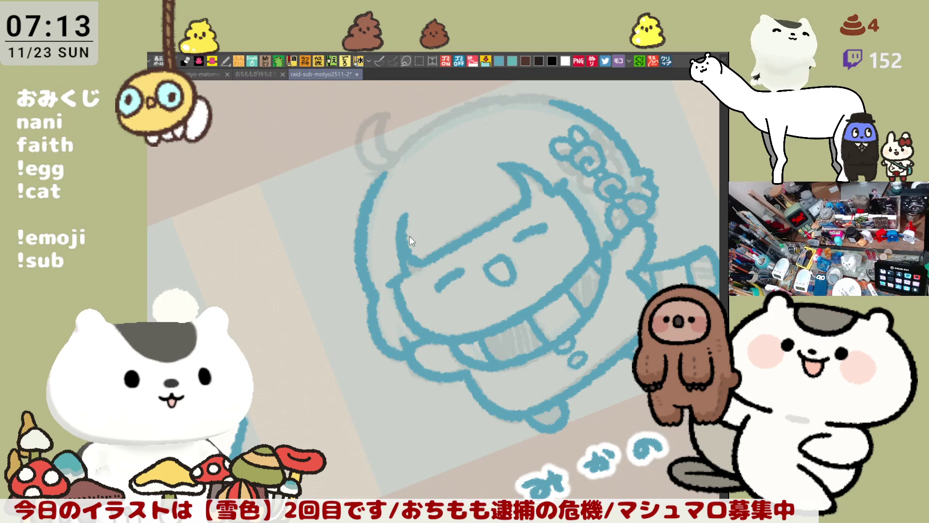
# Step: With the canvas mirrored and tilted, redraw the left head outline from the top
pyautogui.press('h')
pyautogui.press('h')
pyautogui.press('-')
pyautogui.press('-')
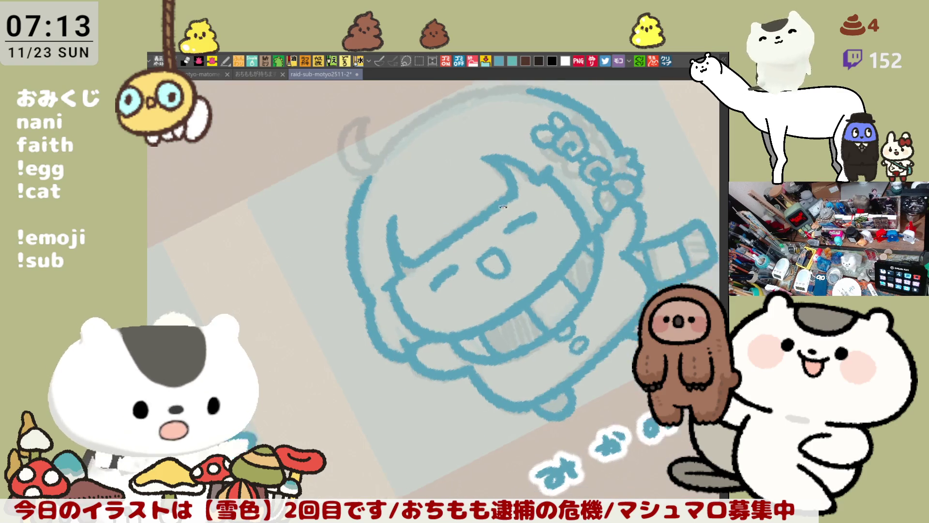
pyautogui.moveTo(331, 192)
pyautogui.mouseDown()
pyautogui.moveTo(341, 290)
pyautogui.moveTo(358, 314)
pyautogui.moveTo(335, 211)
pyautogui.moveTo(356, 306)
pyautogui.mouseUp()
pyautogui.hotkey('ctrl', 'z')
pyautogui.hotkey('ctrl', 'z')
pyautogui.moveTo(335, 186); pyautogui.dragTo(358, 305)
pyautogui.hotkey('ctrl', 'z')
pyautogui.moveTo(334, 185)
pyautogui.mouseDown()
pyautogui.moveTo(344, 290)
pyautogui.moveTo(361, 315)
pyautogui.mouseUp()
pyautogui.moveTo(484, 208)
pyautogui.mouseDown()
pyautogui.moveTo(493, 200)
pyautogui.moveTo(465, 237)
pyautogui.mouseUp()
pyautogui.hotkey('ctrl', 'z')
pyautogui.moveTo(407, 167)
pyautogui.mouseDown()
pyautogui.moveTo(372, 255)
pyautogui.moveTo(383, 295)
pyautogui.mouseUp()
pyautogui.hotkey('ctrl', 'z')
pyautogui.moveTo(407, 168)
pyautogui.mouseDown()
pyautogui.moveTo(367, 281)
pyautogui.moveTo(382, 296)
pyautogui.mouseUp()
# Step: Level the canvas and draw the right side of the head outline
pyautogui.moveTo(445, 184); pyautogui.dragTo(555, 186)
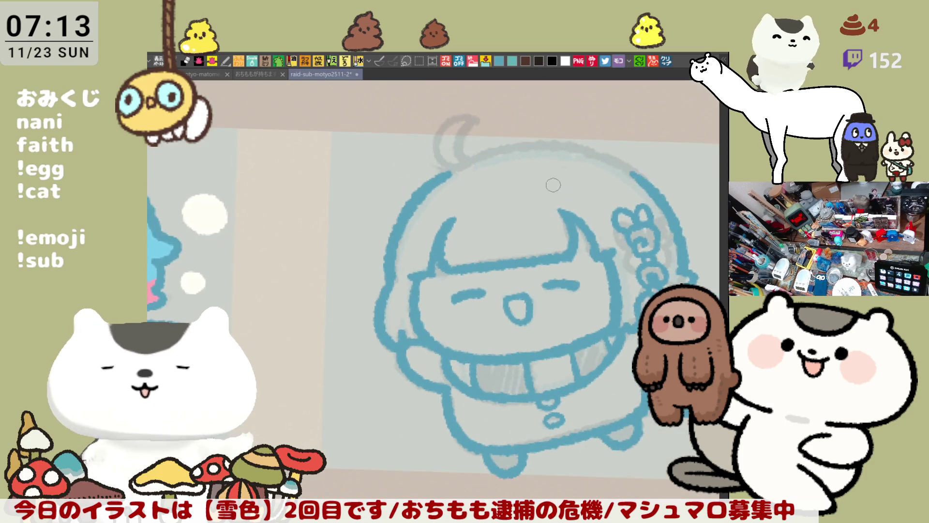
pyautogui.press('h')
pyautogui.hotkey('ctrl', 'z')
pyautogui.moveTo(394, 165)
pyautogui.mouseDown()
pyautogui.moveTo(463, 287)
pyautogui.moveTo(438, 223)
pyautogui.moveTo(455, 285)
pyautogui.mouseUp()
pyautogui.hotkey('ctrl', 'z')
pyautogui.hotkey('ctrl', 'z')
pyautogui.moveTo(391, 170)
pyautogui.mouseDown()
pyautogui.moveTo(452, 279)
pyautogui.moveTo(379, 224)
pyautogui.mouseUp()
# Step: Mirror the view again and settle on a clean left head outline stroke
pyautogui.press('h')
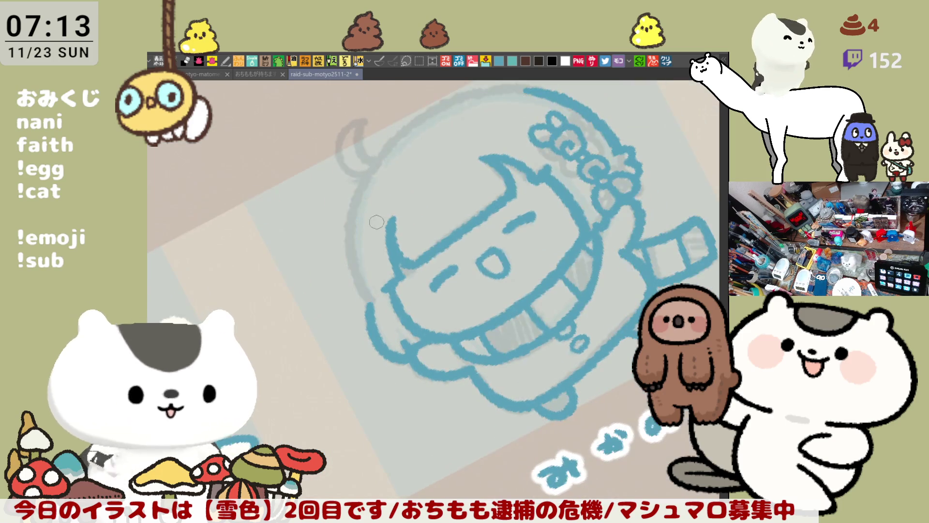
pyautogui.moveTo(372, 174); pyautogui.dragTo(370, 302)
pyautogui.hotkey('ctrl', 'z')
pyautogui.moveTo(372, 172)
pyautogui.mouseDown()
pyautogui.moveTo(353, 236)
pyautogui.moveTo(375, 307)
pyautogui.mouseUp()
pyautogui.hotkey('ctrl', 'z')
pyautogui.moveTo(368, 184)
pyautogui.mouseDown()
pyautogui.moveTo(349, 264)
pyautogui.moveTo(365, 285)
pyautogui.mouseUp()
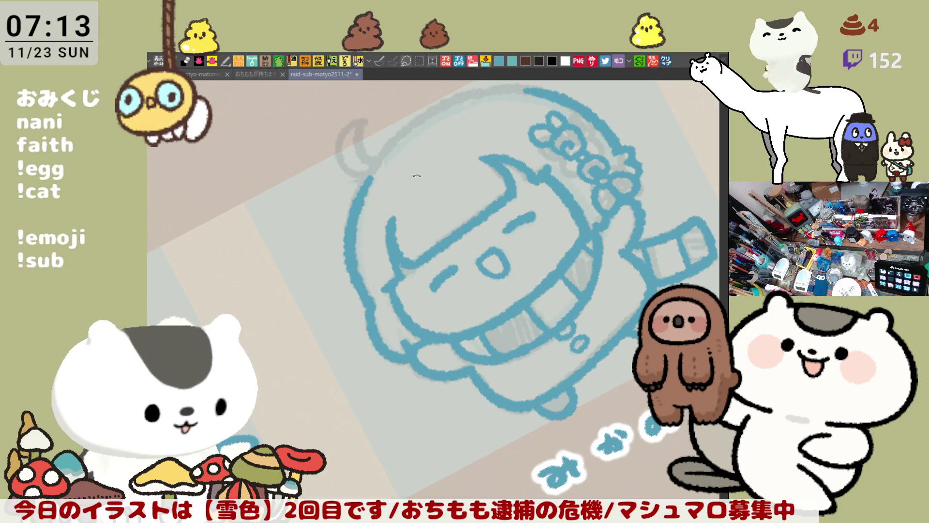
pyautogui.press('h')
pyautogui.press('h')
pyautogui.hotkey('ctrl', 'z')
pyautogui.moveTo(372, 177)
pyautogui.mouseDown()
pyautogui.moveTo(359, 196)
pyautogui.moveTo(371, 303)
pyautogui.mouseUp()
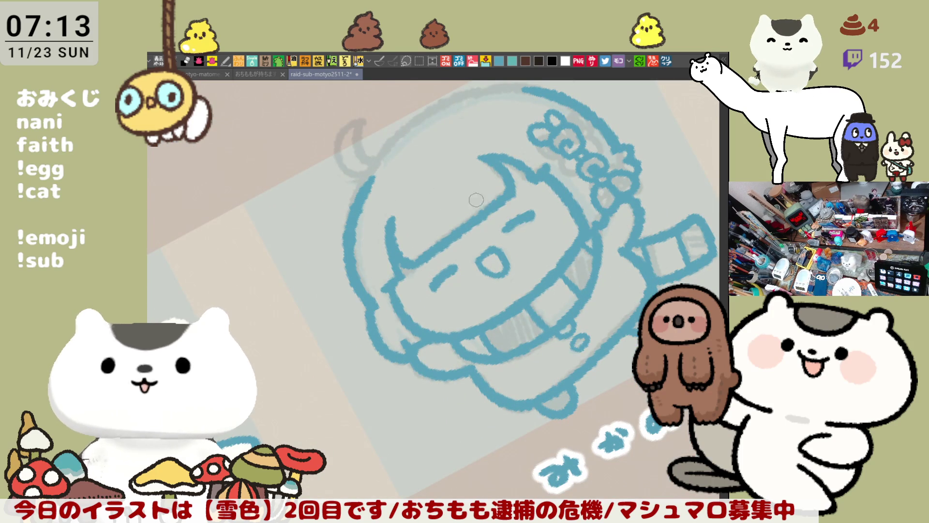
pyautogui.hotkey('ctrl', 'z')
pyautogui.moveTo(372, 175); pyautogui.dragTo(366, 296)
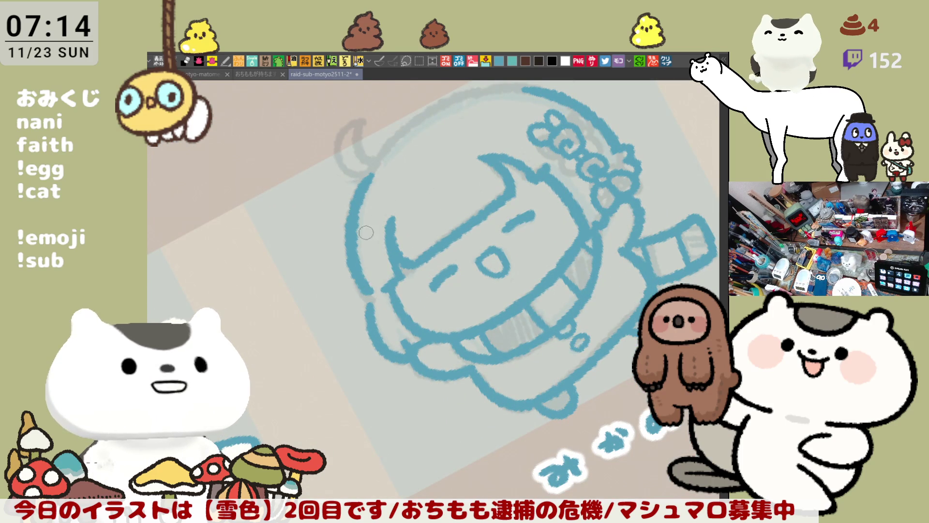
pyautogui.hotkey('ctrl', 'z')
pyautogui.moveTo(372, 173)
pyautogui.mouseDown()
pyautogui.moveTo(359, 202)
pyautogui.moveTo(368, 296)
pyautogui.mouseUp()
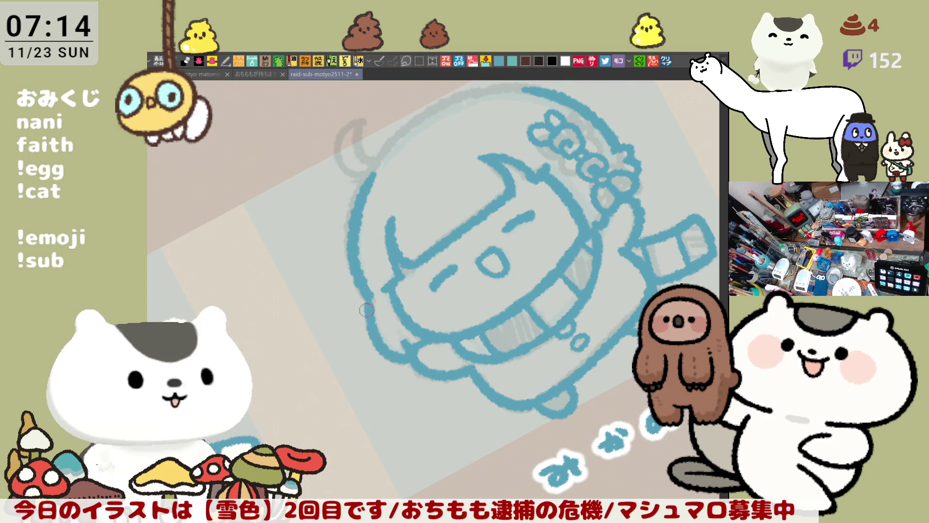
pyautogui.hotkey('ctrl', '@')
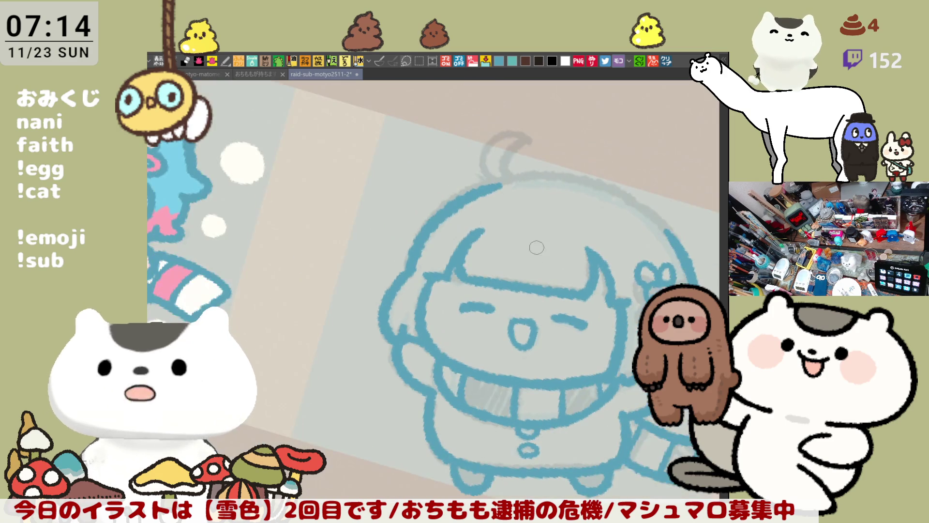
pyautogui.hotkey('ctrl', 'z')
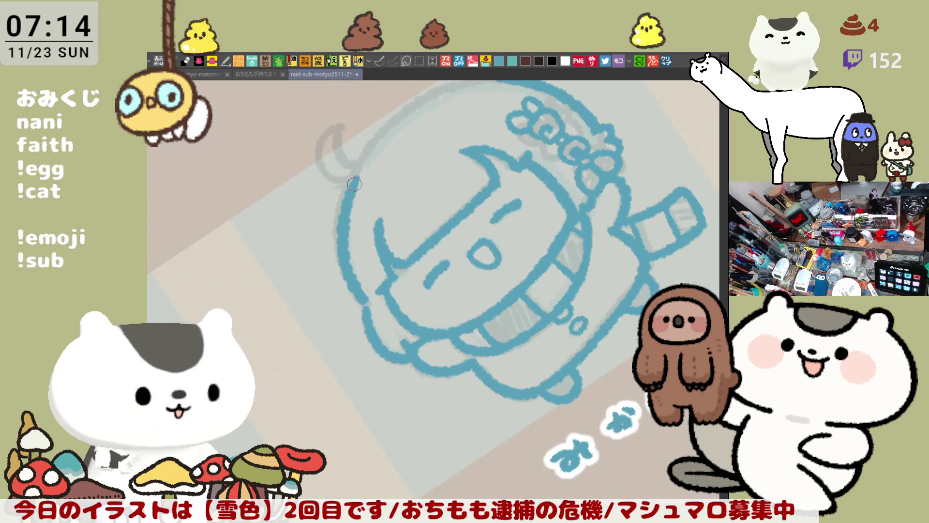
pyautogui.hotkey('ctrl', 'z')
pyautogui.moveTo(356, 170)
pyautogui.mouseDown()
pyautogui.moveTo(341, 237)
pyautogui.moveTo(365, 307)
pyautogui.mouseUp()
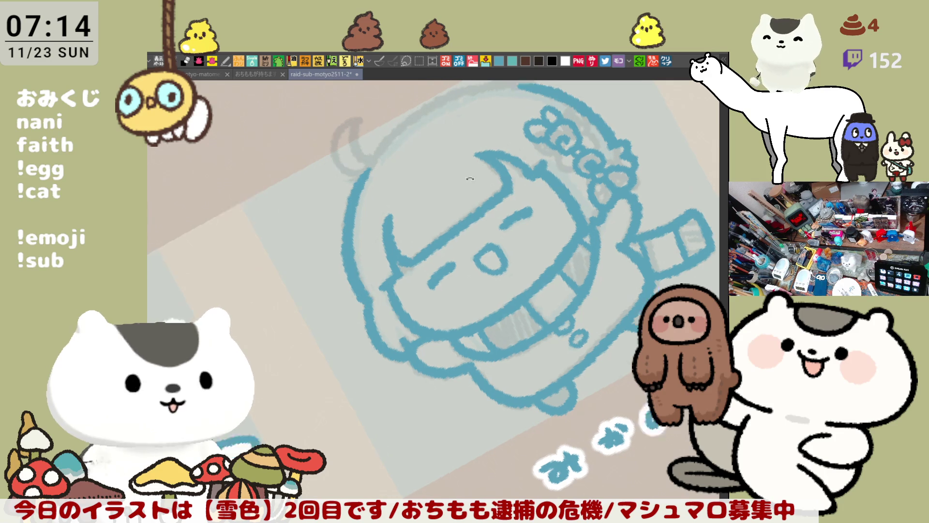
# Step: Check the outline upright and mirrored, then attempt the upper-right head curve
pyautogui.hotkey('ctrl', '@')
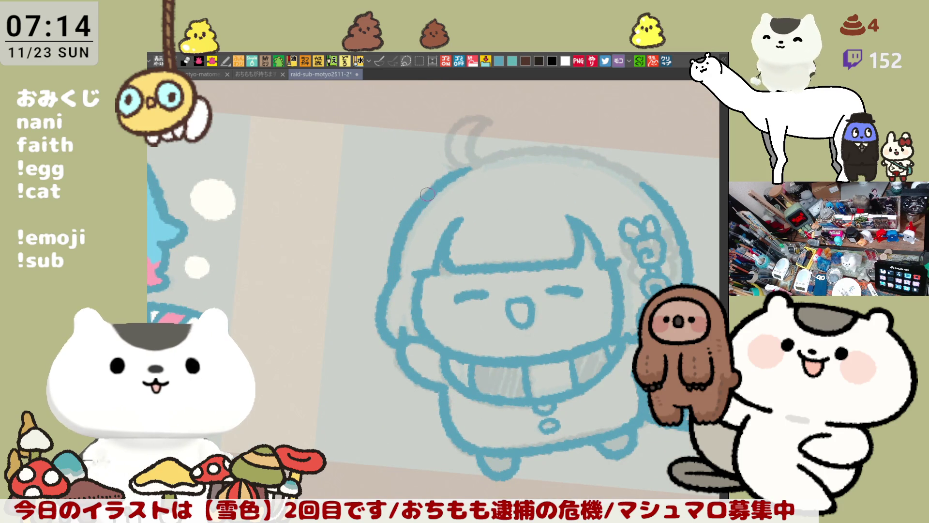
pyautogui.press('h')
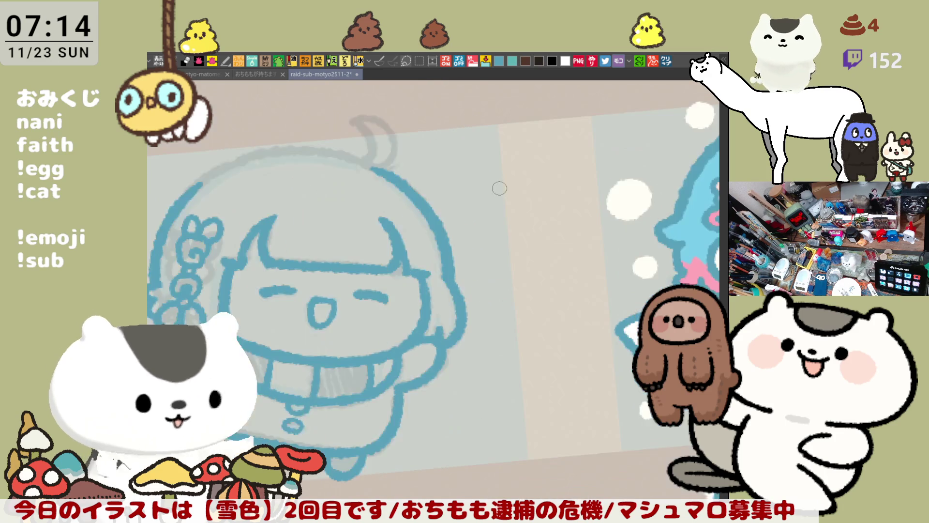
pyautogui.hotkey('ctrl', '@')
pyautogui.press('h')
pyautogui.press('^')
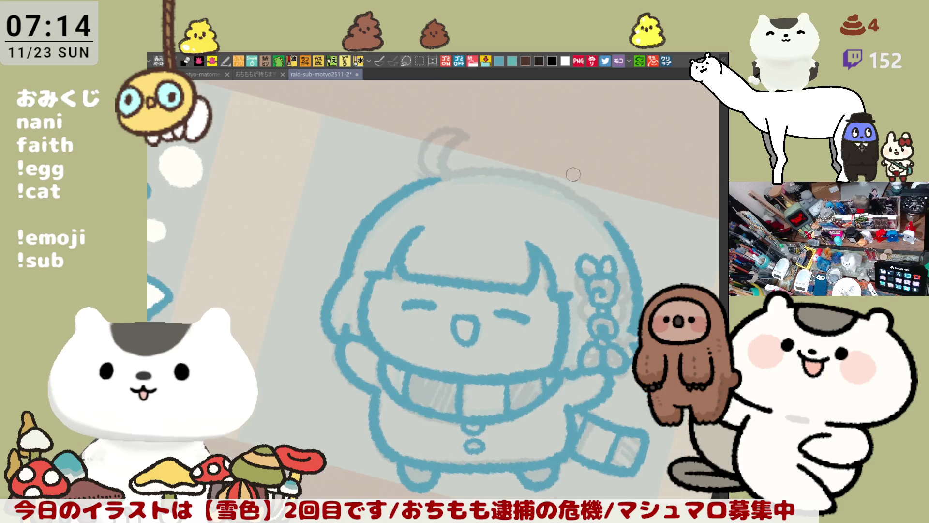
pyautogui.moveTo(487, 171)
pyautogui.mouseDown()
pyautogui.moveTo(588, 206)
pyautogui.moveTo(610, 232)
pyautogui.moveTo(545, 185)
pyautogui.moveTo(599, 222)
pyautogui.moveTo(496, 173)
pyautogui.moveTo(608, 226)
pyautogui.moveTo(624, 246)
pyautogui.mouseUp()
pyautogui.hotkey('ctrl', 'z')
pyautogui.hotkey('ctrl', 'z')
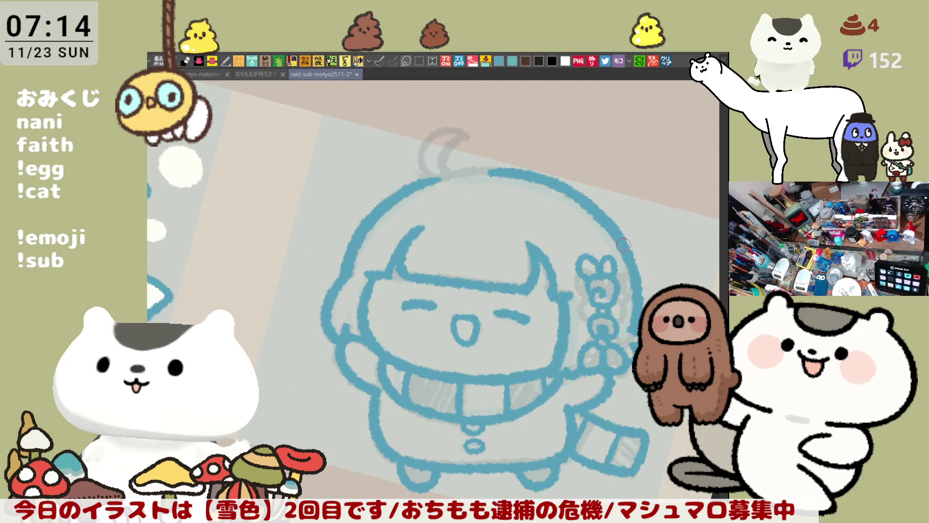
pyautogui.hotkey('ctrl', 'z')
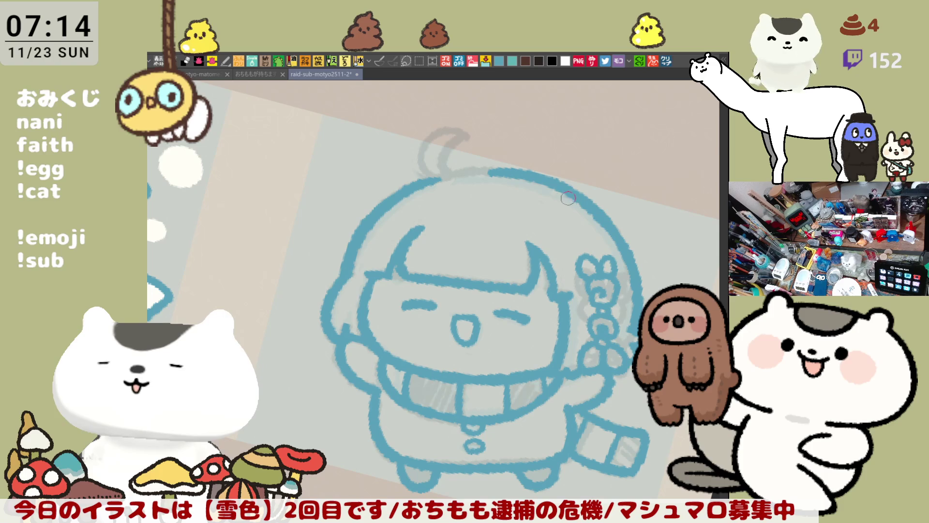
# Step: Close the gap at the top of the head and add the curl to the hair tuft
pyautogui.moveTo(453, 170); pyautogui.dragTo(519, 170)
pyautogui.hotkey('ctrl', 'z')
pyautogui.moveTo(452, 171); pyautogui.dragTo(512, 173)
pyautogui.hotkey('ctrl', 'z')
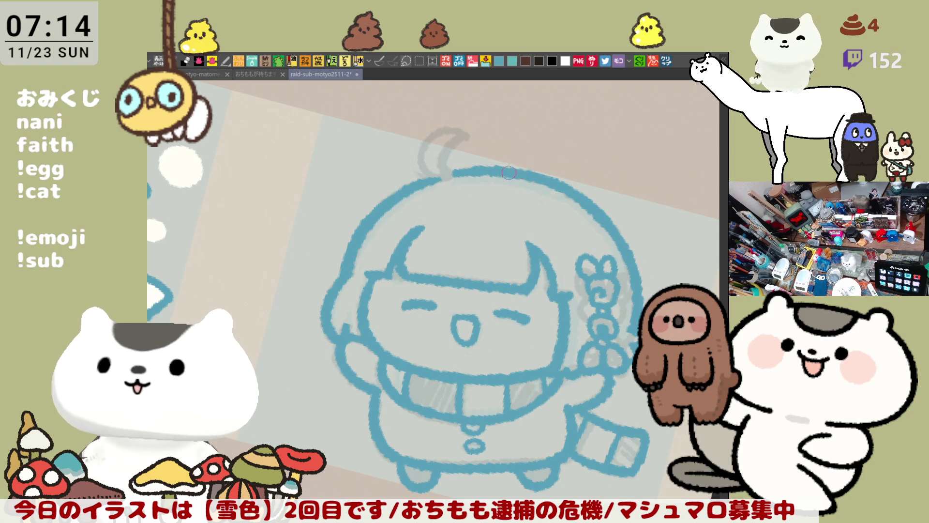
pyautogui.press('-')
pyautogui.press('-')
pyautogui.moveTo(453, 188)
pyautogui.mouseDown()
pyautogui.moveTo(460, 144)
pyautogui.moveTo(477, 152)
pyautogui.moveTo(458, 186)
pyautogui.moveTo(472, 182)
pyautogui.mouseUp()
pyautogui.press('-')
pyautogui.press('-')
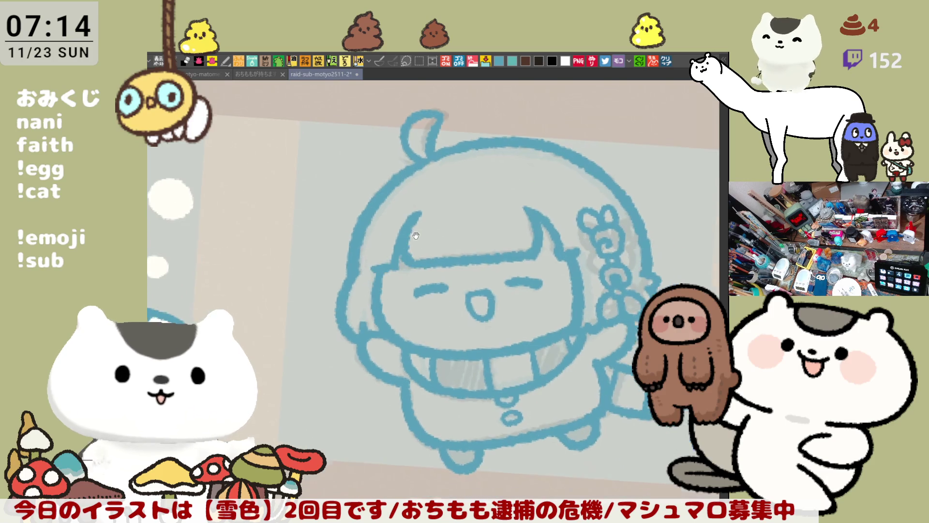
pyautogui.scroll(1, 406, 252)
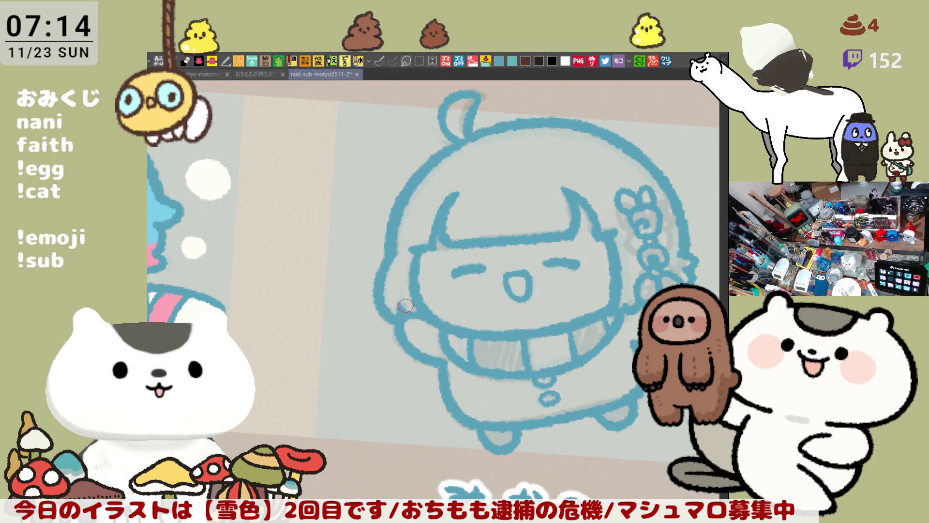
# Step: Zoom out to compare with the other characters, then paint over the stray bangs line
pyautogui.press('-')
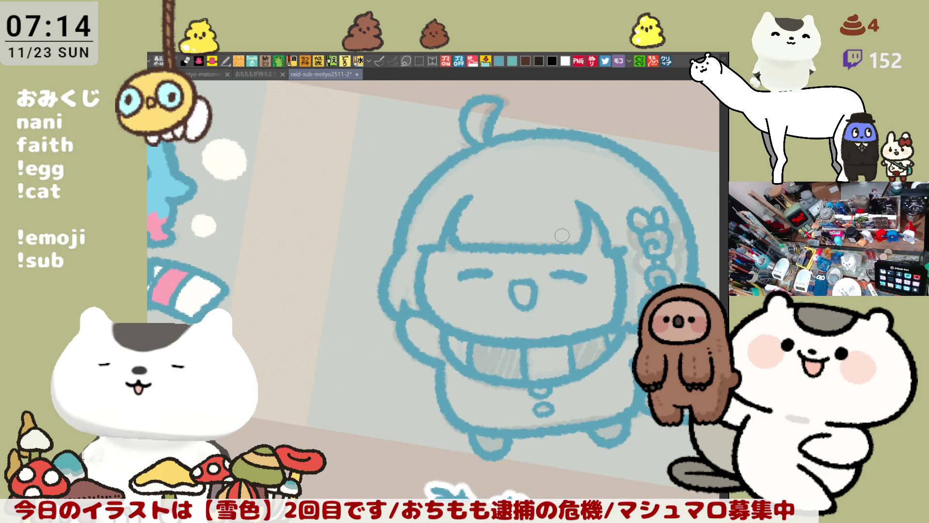
pyautogui.scroll(-6, 561, 235)
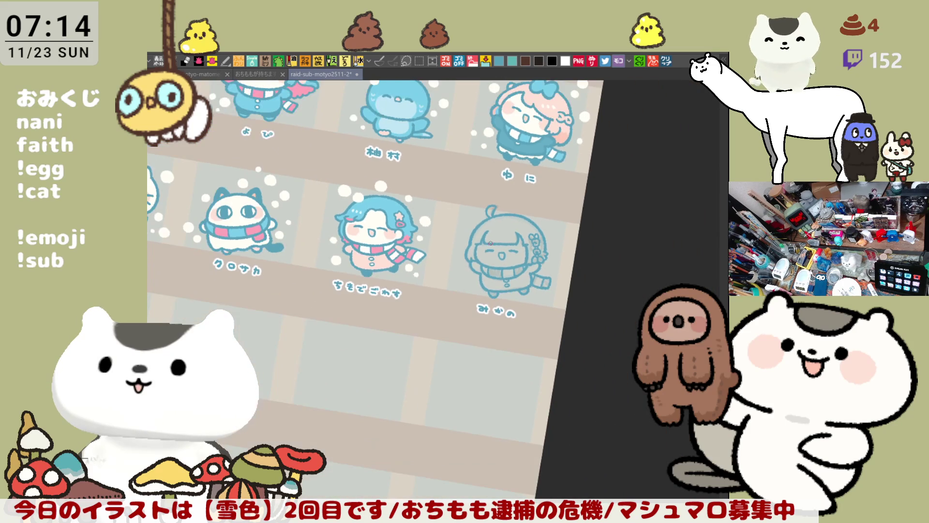
pyautogui.scroll(8, 490, 243)
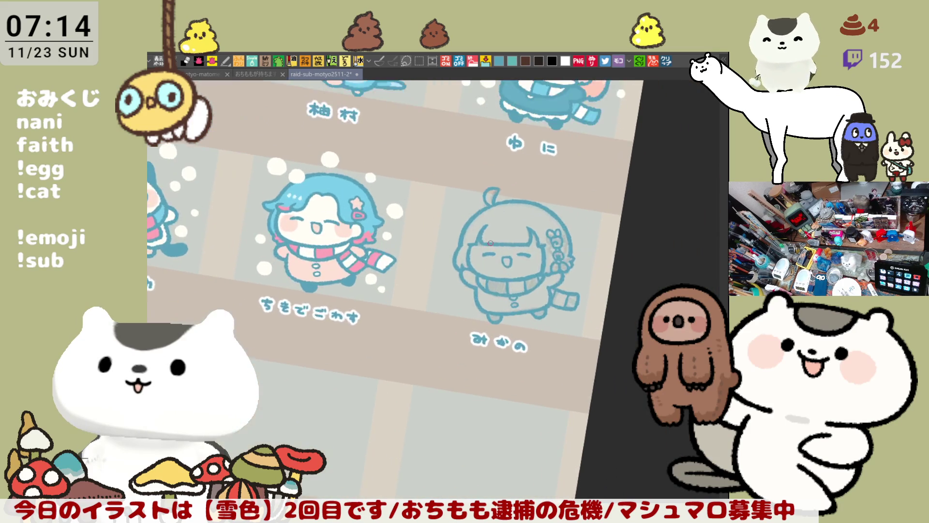
pyautogui.moveTo(582, 240); pyautogui.dragTo(591, 243)
pyautogui.moveTo(587, 194); pyautogui.dragTo(585, 244)
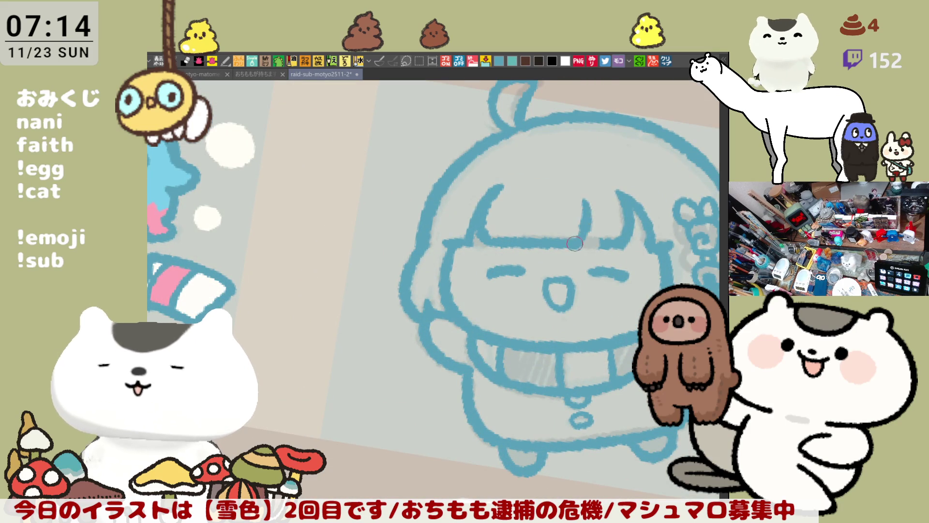
# Step: Ink two down-right strand lines parting the bangs, plus a line along their right side
pyautogui.hotkey('ctrl', 'z')
pyautogui.moveTo(587, 194); pyautogui.dragTo(584, 244)
pyautogui.hotkey('ctrl', 'z')
pyautogui.moveTo(587, 195)
pyautogui.mouseDown()
pyautogui.moveTo(585, 245)
pyautogui.moveTo(599, 233)
pyautogui.mouseUp()
pyautogui.hotkey('ctrl', 'z')
pyautogui.moveTo(586, 194); pyautogui.dragTo(597, 251)
pyautogui.hotkey('ctrl', 'z')
pyautogui.hotkey('ctrl', 'z')
pyautogui.moveTo(587, 194); pyautogui.dragTo(597, 245)
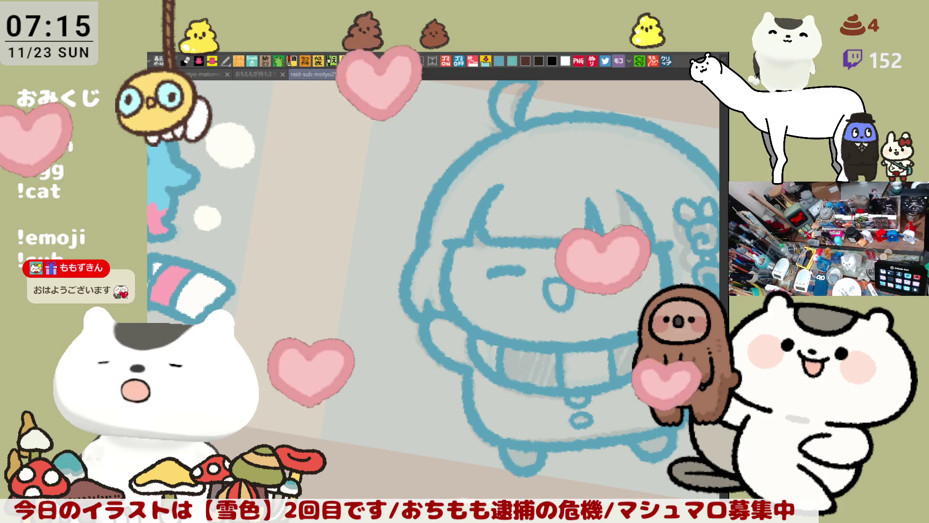
pyautogui.moveTo(617, 192); pyautogui.dragTo(627, 244)
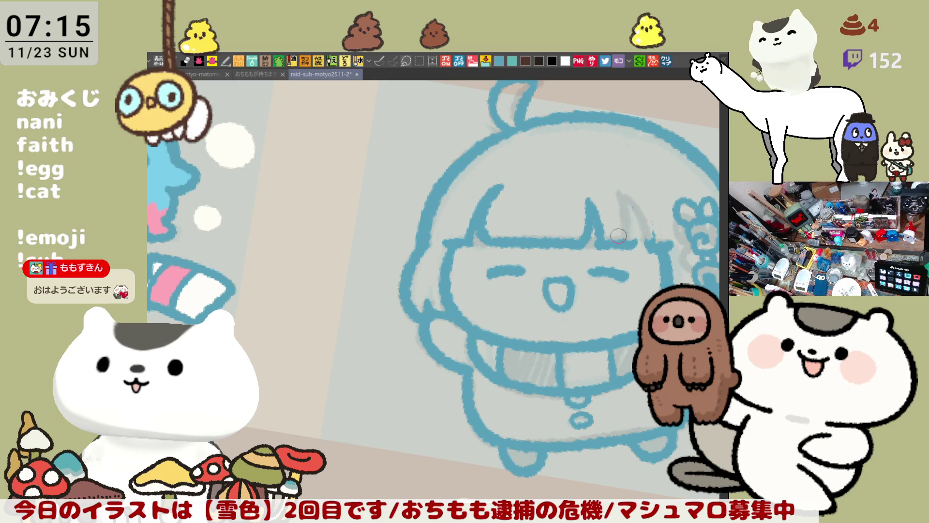
pyautogui.moveTo(622, 199)
pyautogui.mouseDown()
pyautogui.moveTo(635, 240)
pyautogui.moveTo(655, 230)
pyautogui.moveTo(651, 251)
pyautogui.mouseUp()
pyautogui.moveTo(630, 199)
pyautogui.mouseDown()
pyautogui.moveTo(646, 215)
pyautogui.moveTo(651, 248)
pyautogui.mouseUp()
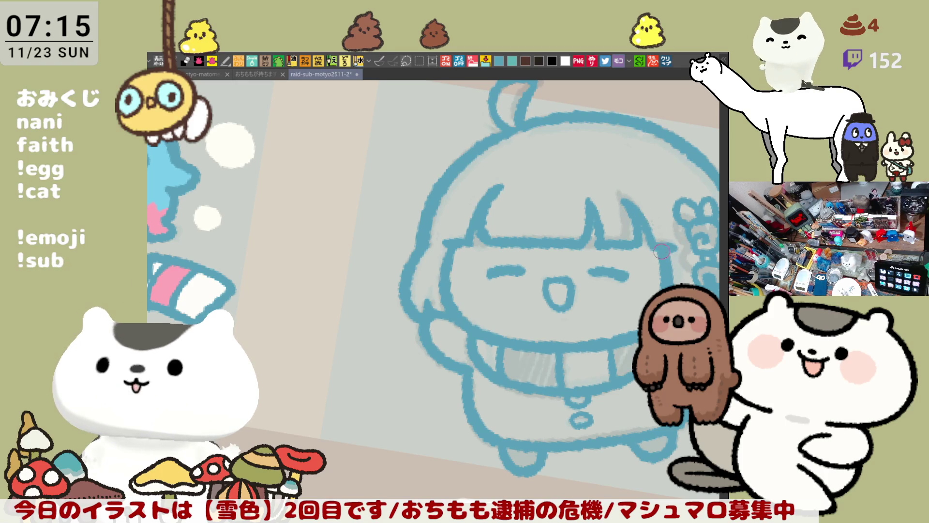
# Step: Recentre the view on the head and shade a little grey beside the hair flower
pyautogui.moveTo(662, 261); pyautogui.dragTo(575, 286)
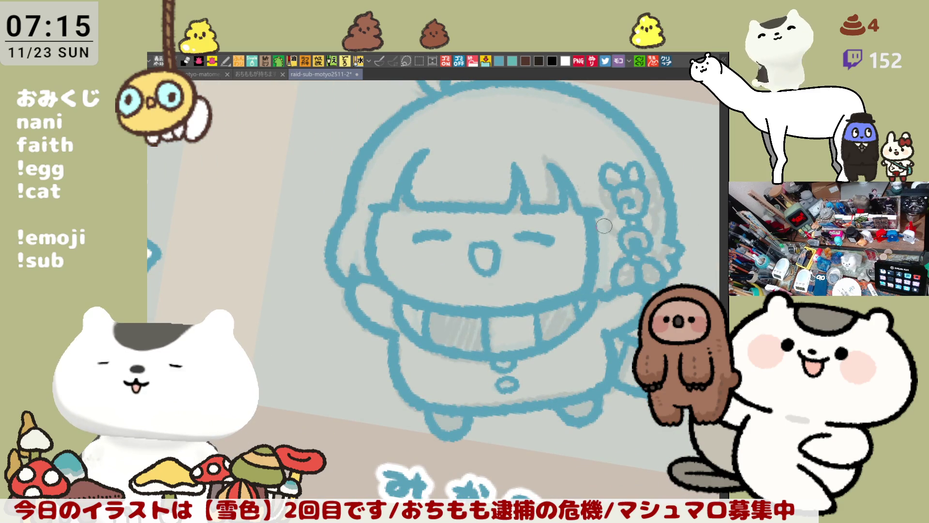
pyautogui.moveTo(586, 235); pyautogui.dragTo(607, 260)
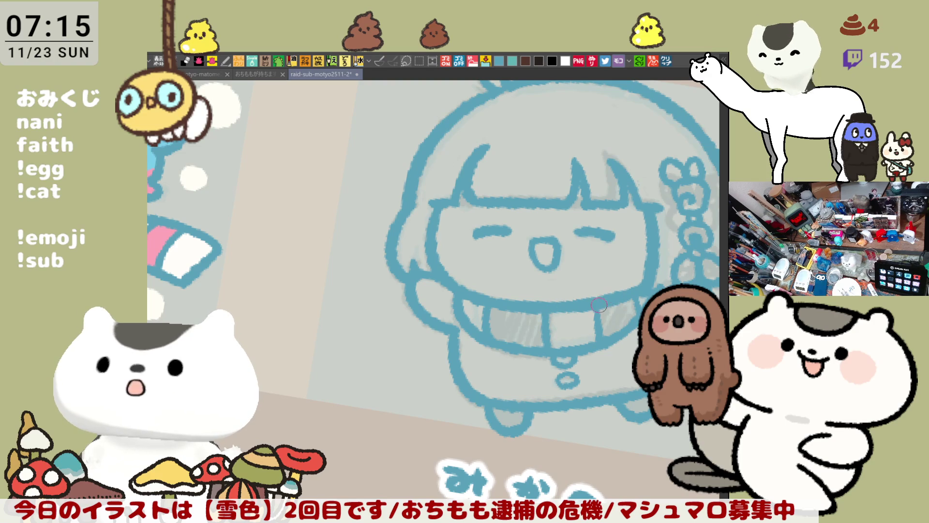
pyautogui.moveTo(595, 315); pyautogui.dragTo(562, 289)
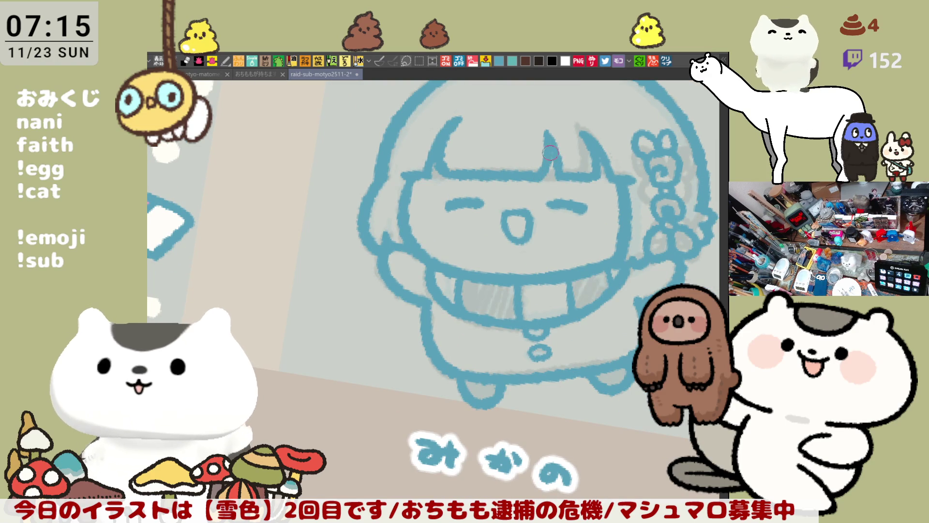
pyautogui.moveTo(565, 201)
pyautogui.mouseDown()
pyautogui.moveTo(556, 252)
pyautogui.moveTo(544, 219)
pyautogui.moveTo(542, 292)
pyautogui.moveTo(616, 236)
pyautogui.mouseUp()
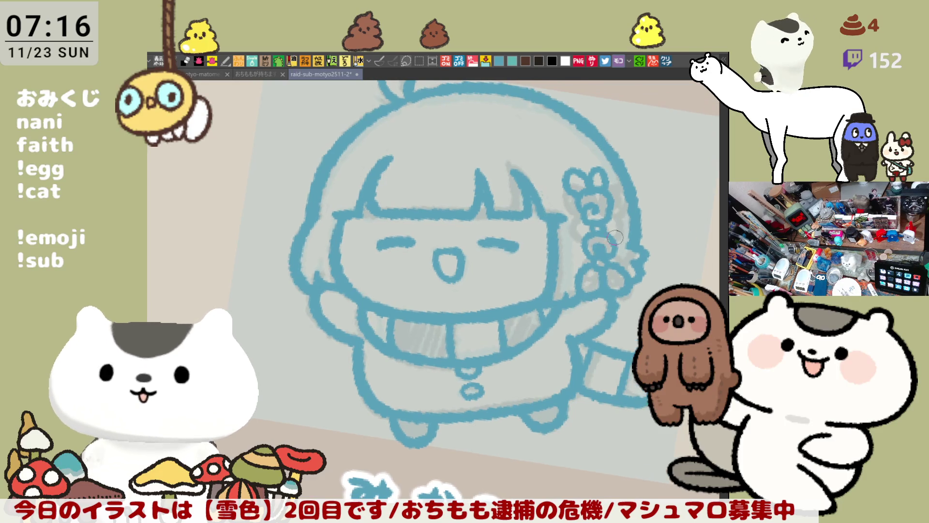
pyautogui.moveTo(563, 286); pyautogui.dragTo(564, 257)
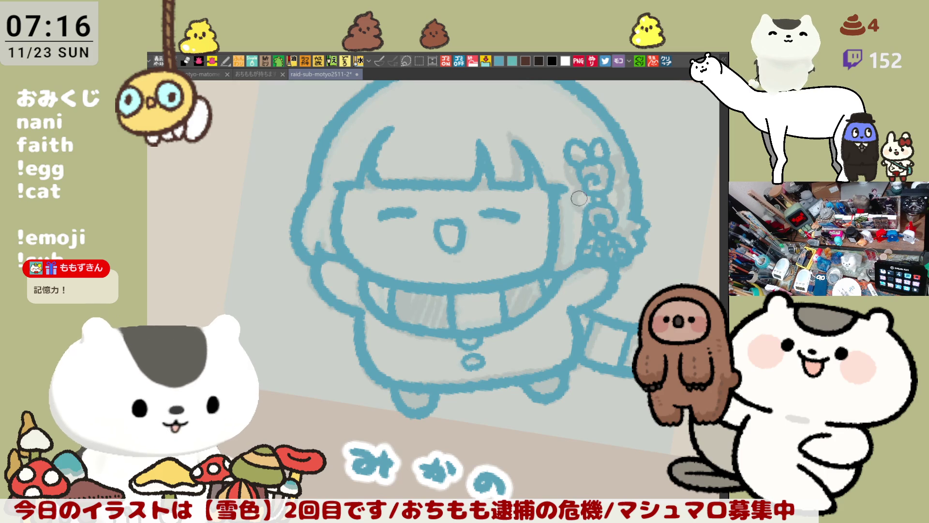
pyautogui.moveTo(584, 226); pyautogui.dragTo(584, 213)
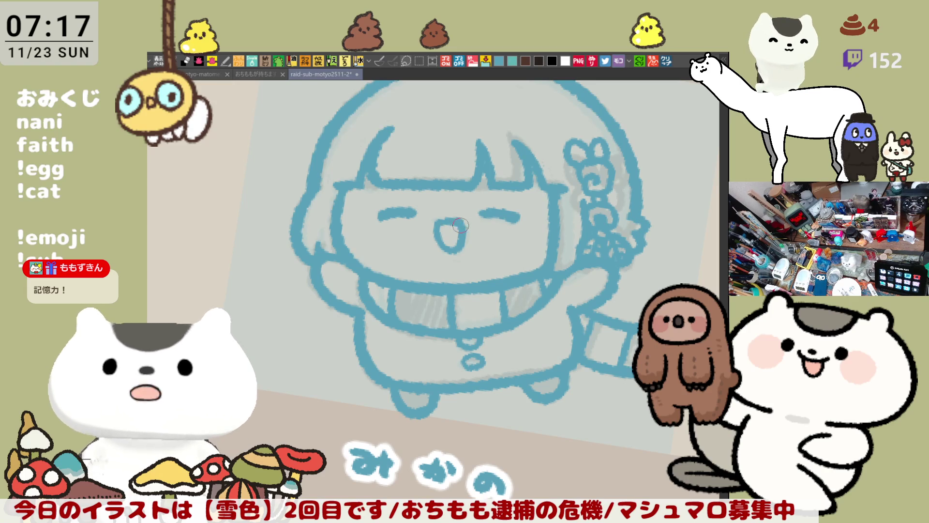
# Step: Zoom in on the girl's face, briefly mirror, and reposition the sketch in view
pyautogui.press('-')
pyautogui.press('-')
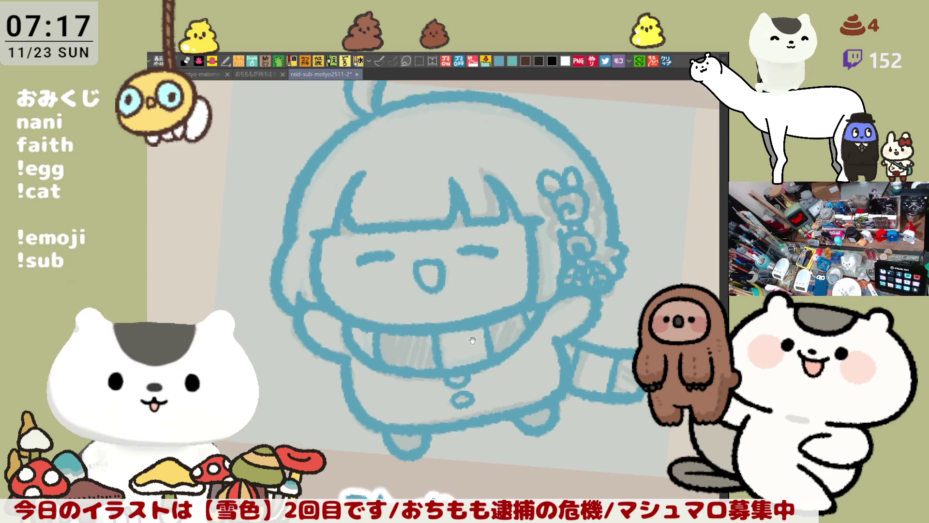
pyautogui.press('+')
pyautogui.press('+')
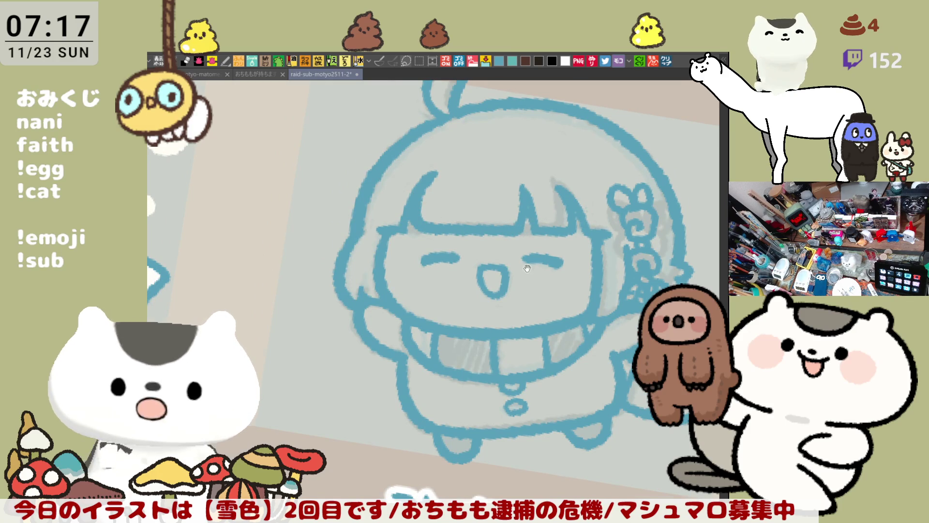
pyautogui.hscroll(2, 537, 235)
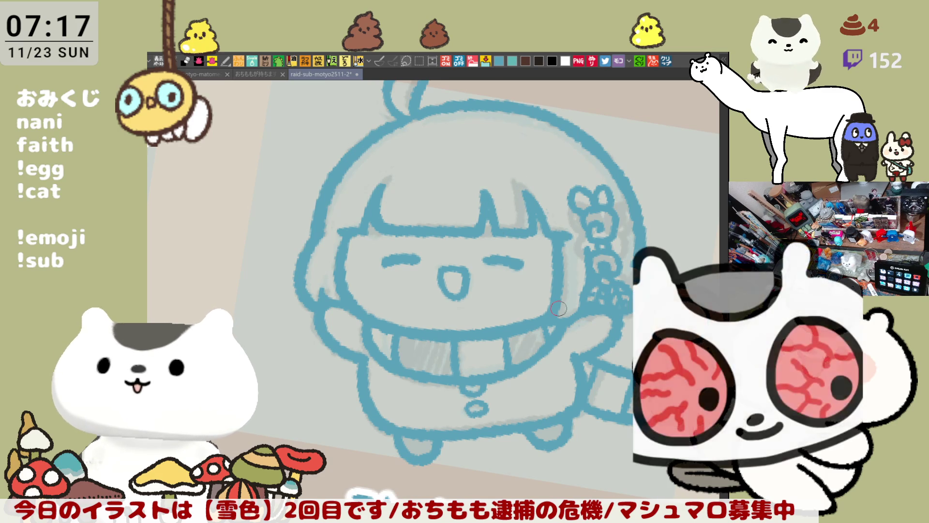
pyautogui.hotkey('ctrl', '-')
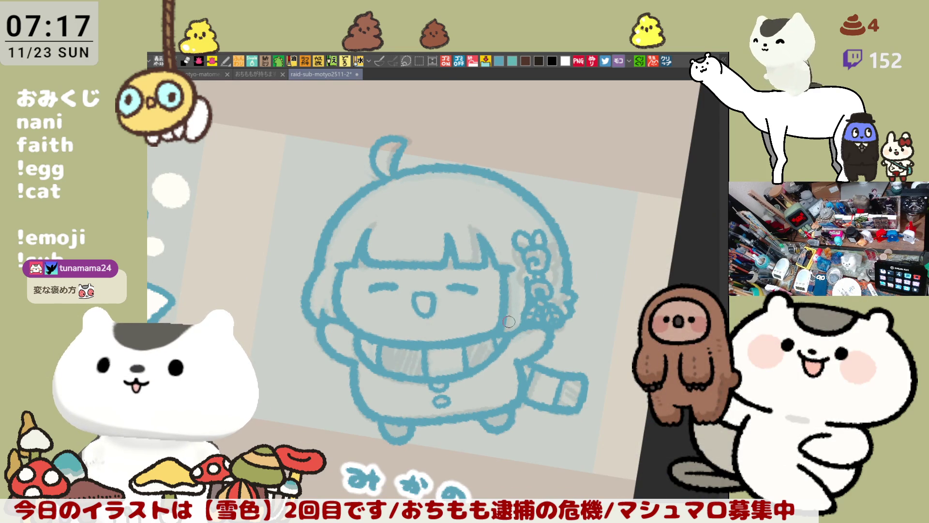
pyautogui.press('h')
pyautogui.press('h')
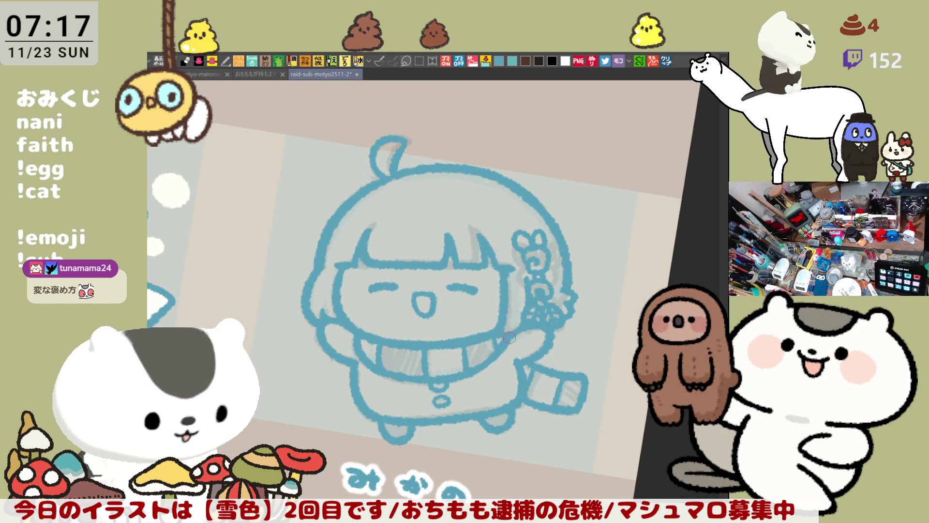
pyautogui.moveTo(512, 334); pyautogui.dragTo(528, 284)
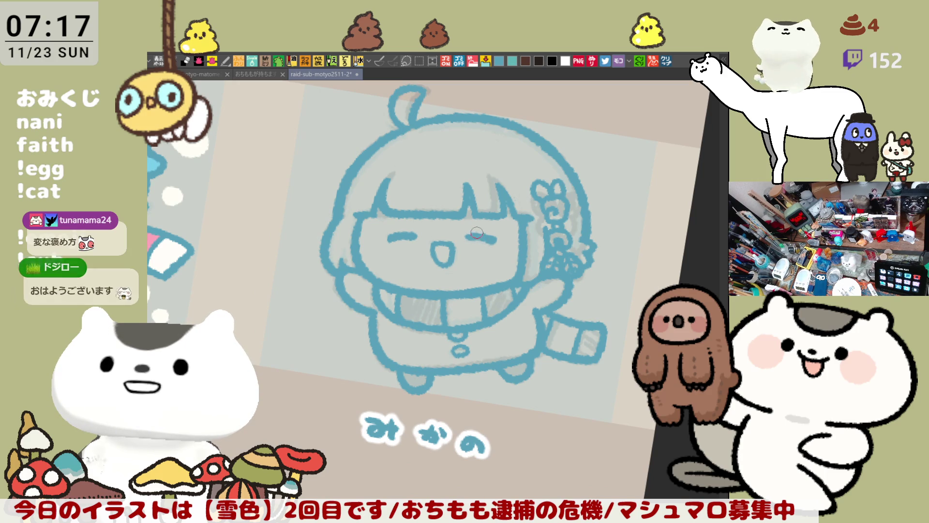
pyautogui.moveTo(475, 234)
pyautogui.mouseDown()
pyautogui.moveTo(470, 345)
pyautogui.moveTo(463, 288)
pyautogui.mouseUp()
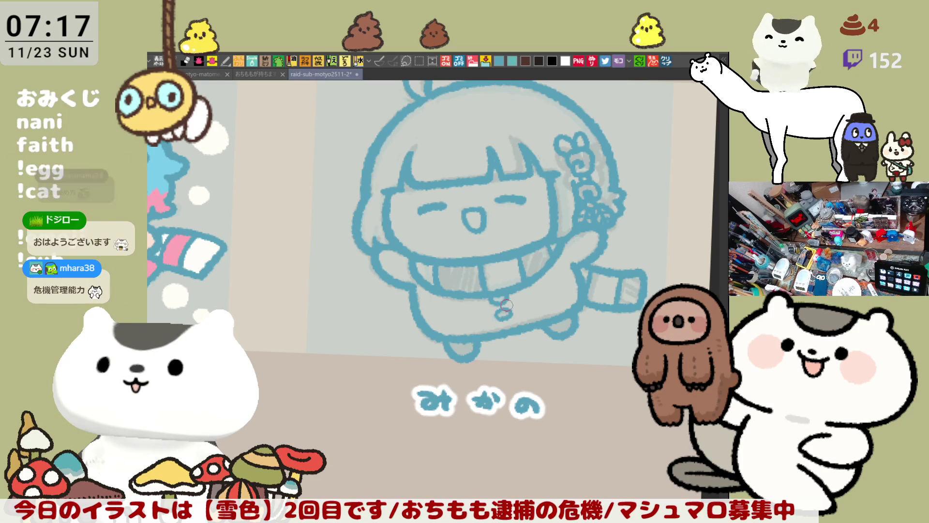
pyautogui.moveTo(503, 309); pyautogui.dragTo(477, 296)
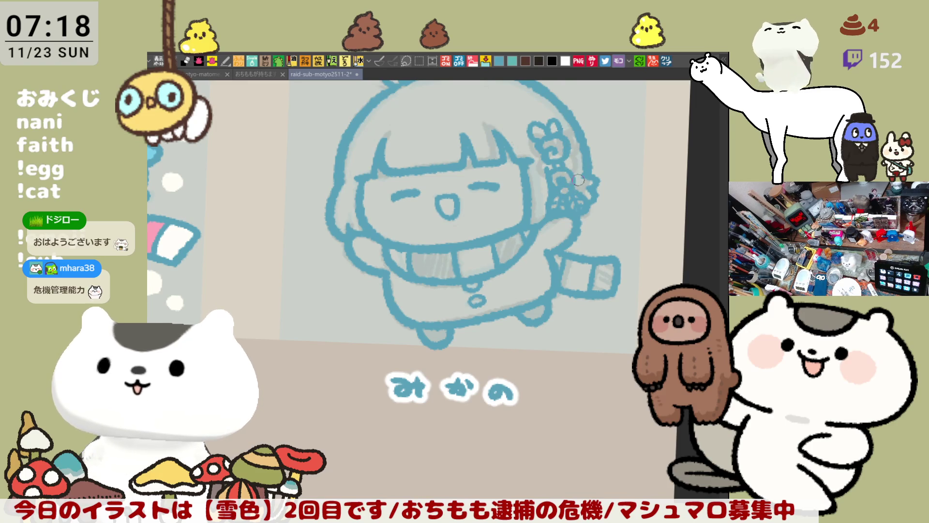
# Step: Straighten the view and pan until the blue-haired character appears alongside
pyautogui.scroll(3, 579, 175)
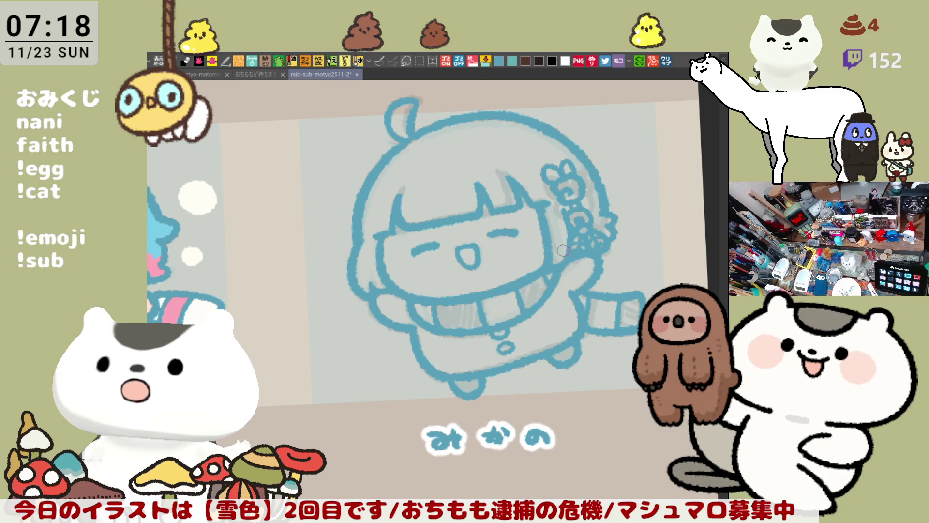
pyautogui.moveTo(592, 190)
pyautogui.mouseDown()
pyautogui.moveTo(444, 290)
pyautogui.moveTo(523, 344)
pyautogui.mouseUp()
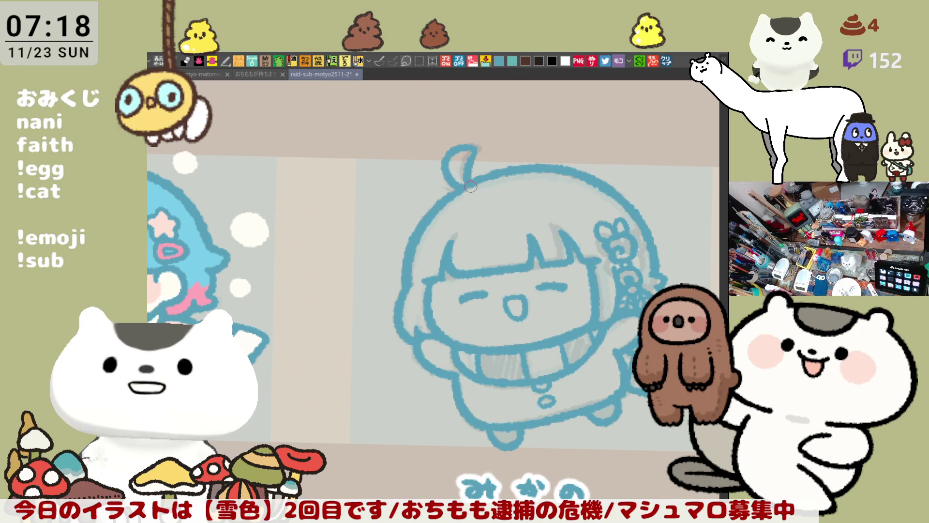
pyautogui.moveTo(476, 260); pyautogui.dragTo(526, 235)
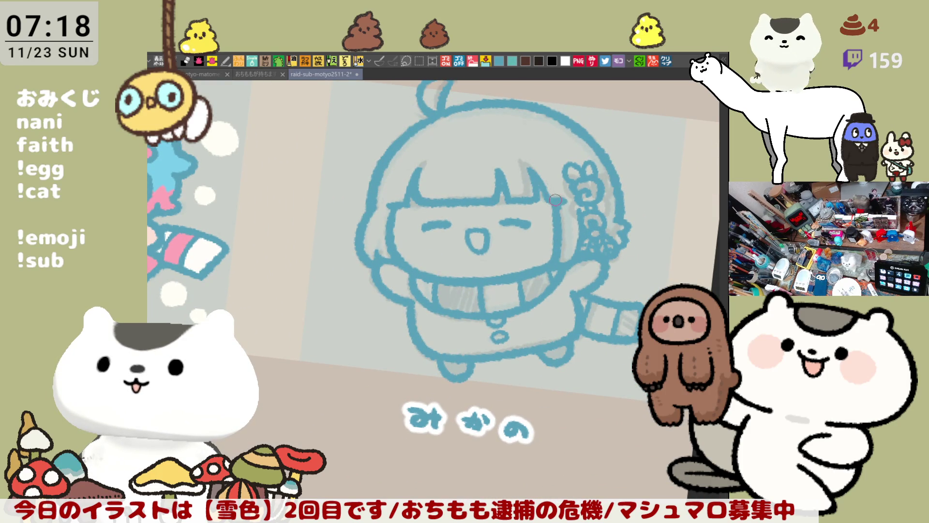
pyautogui.moveTo(555, 200); pyautogui.dragTo(542, 194)
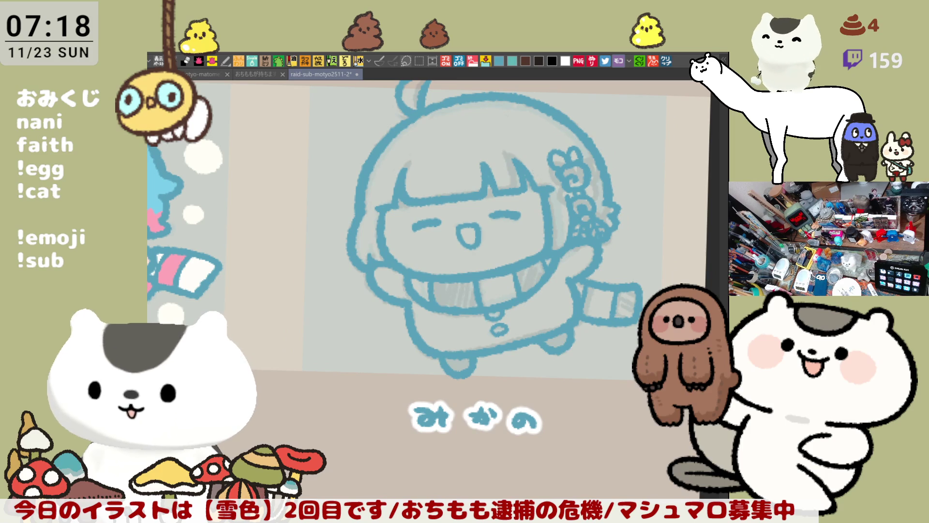
pyautogui.moveTo(561, 261)
pyautogui.mouseDown()
pyautogui.moveTo(538, 278)
pyautogui.moveTo(579, 333)
pyautogui.mouseUp()
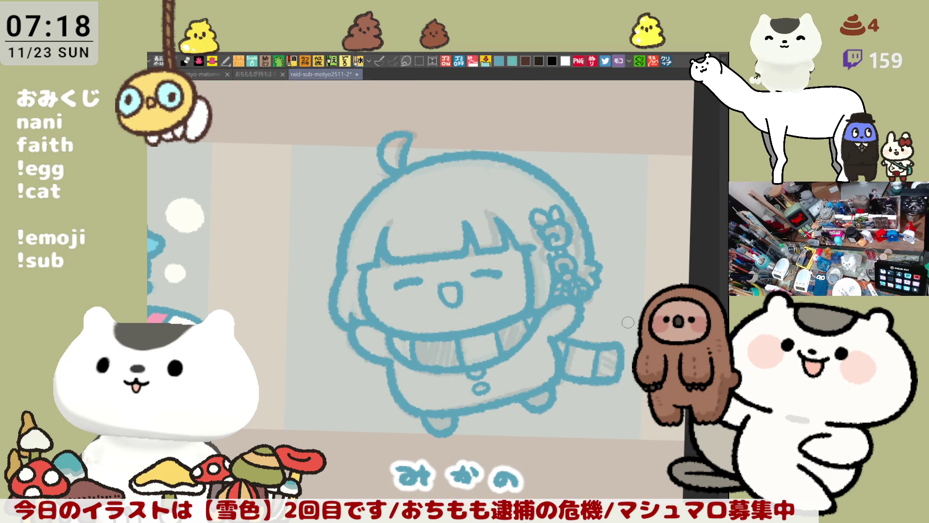
pyautogui.moveTo(627, 321); pyautogui.dragTo(605, 305)
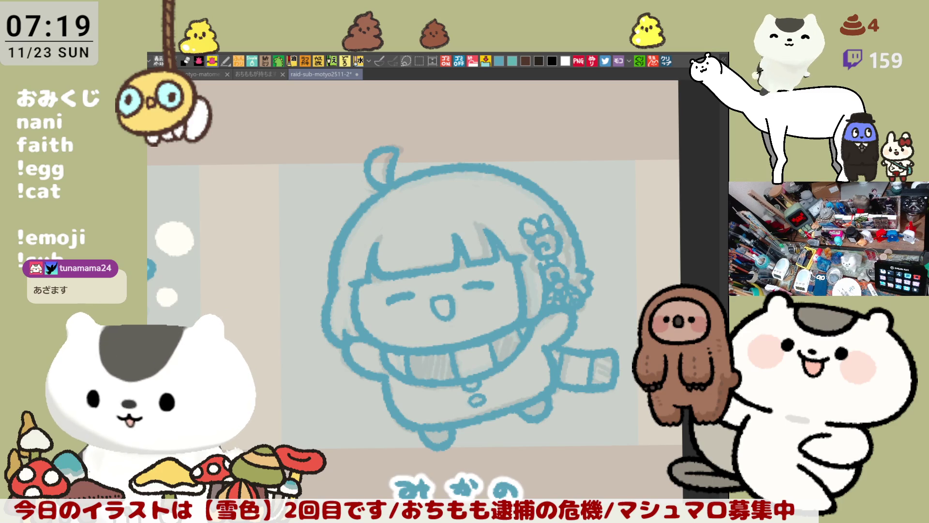
pyautogui.moveTo(518, 287); pyautogui.dragTo(548, 243)
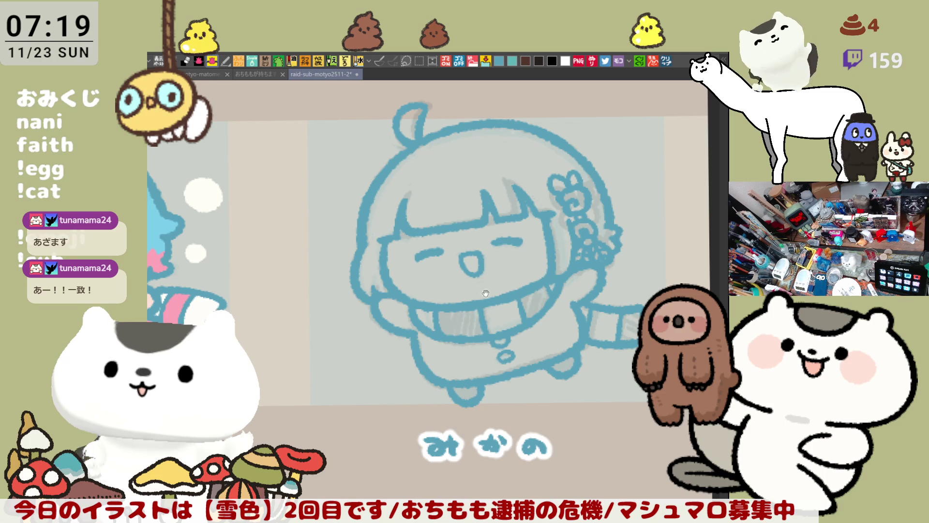
pyautogui.moveTo(506, 279); pyautogui.dragTo(580, 242)
pyautogui.scroll(3, 550, 266)
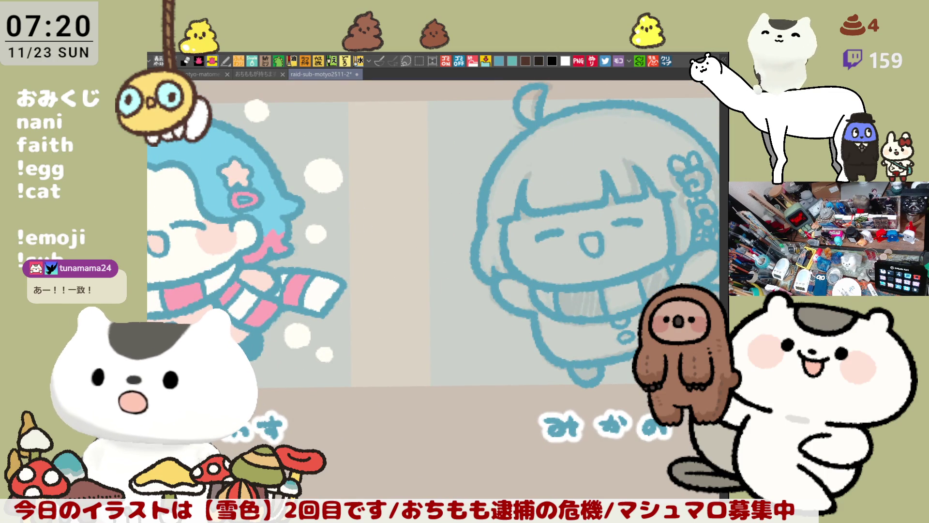
pyautogui.moveTo(540, 353); pyautogui.dragTo(631, 346)
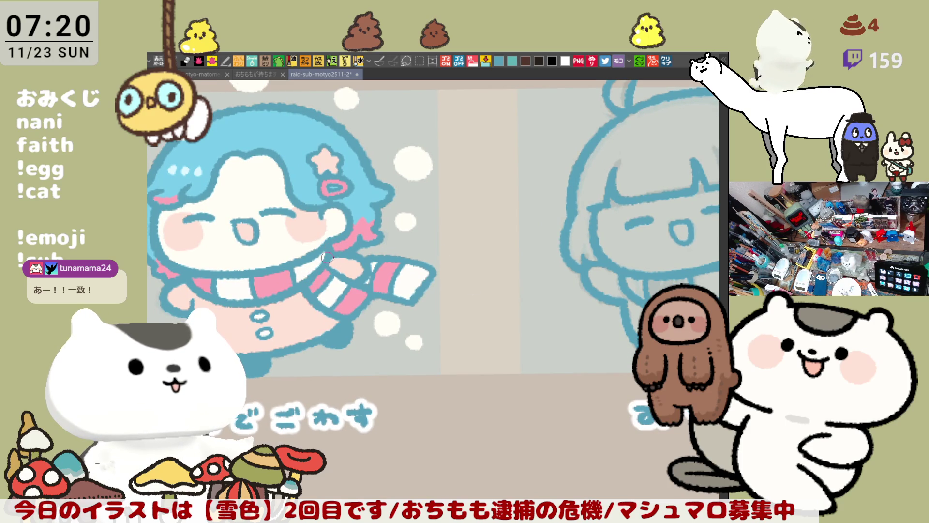
pyautogui.scroll(-2, 436, 221)
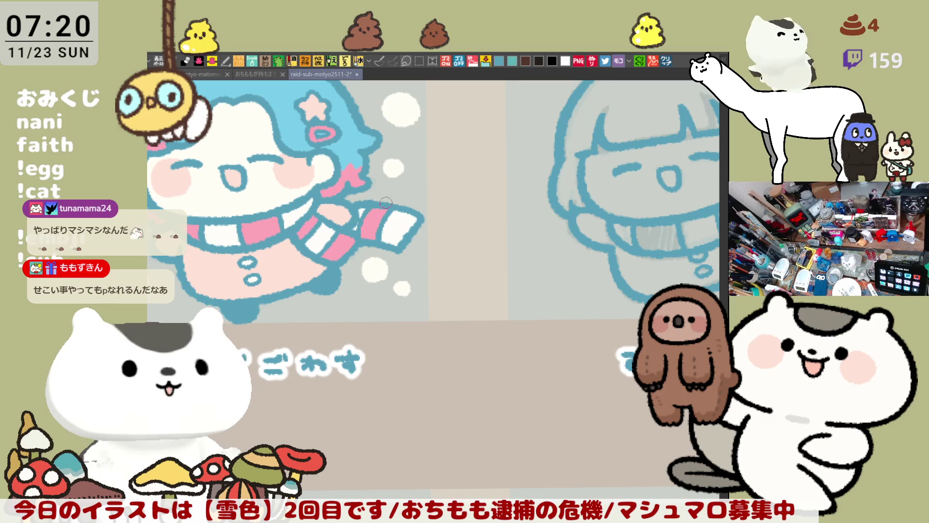
pyautogui.moveTo(477, 240)
pyautogui.mouseDown()
pyautogui.moveTo(484, 243)
pyautogui.moveTo(248, 265)
pyautogui.mouseUp()
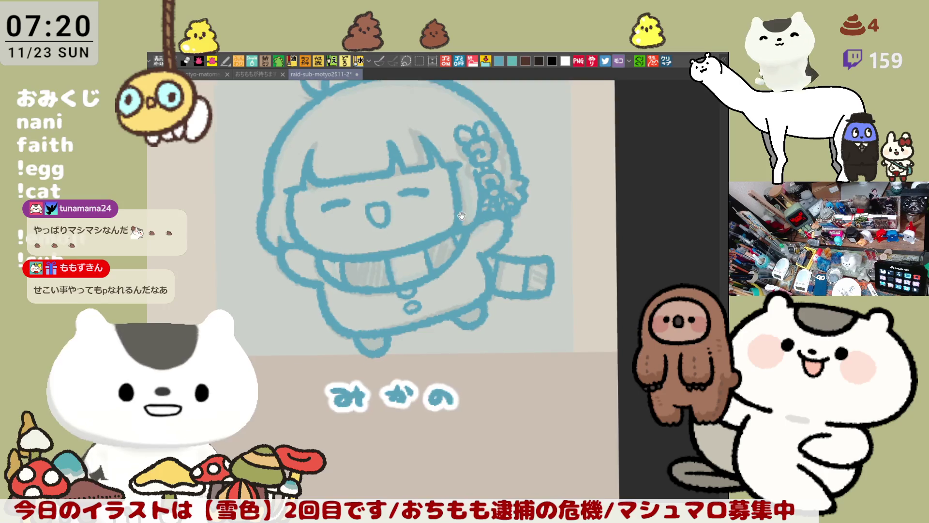
# Step: Pan the girl's sketch back into place and fill her whole figure with teal-blue
pyautogui.moveTo(461, 214); pyautogui.dragTo(504, 271)
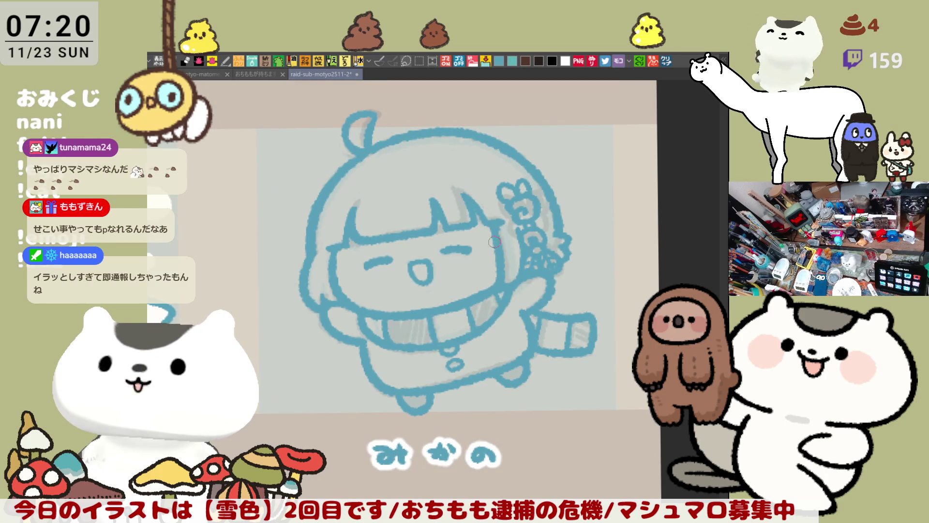
pyautogui.moveTo(497, 248); pyautogui.dragTo(485, 223)
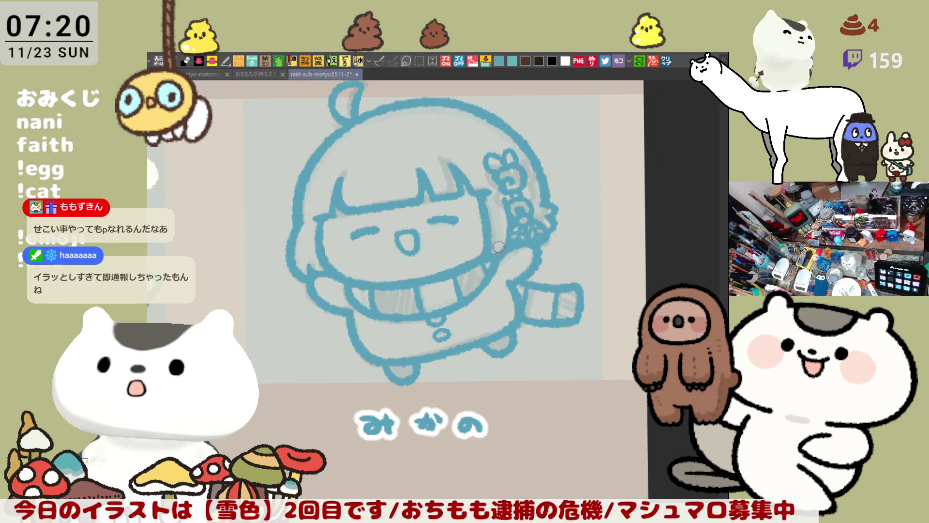
pyautogui.moveTo(500, 247); pyautogui.dragTo(515, 262)
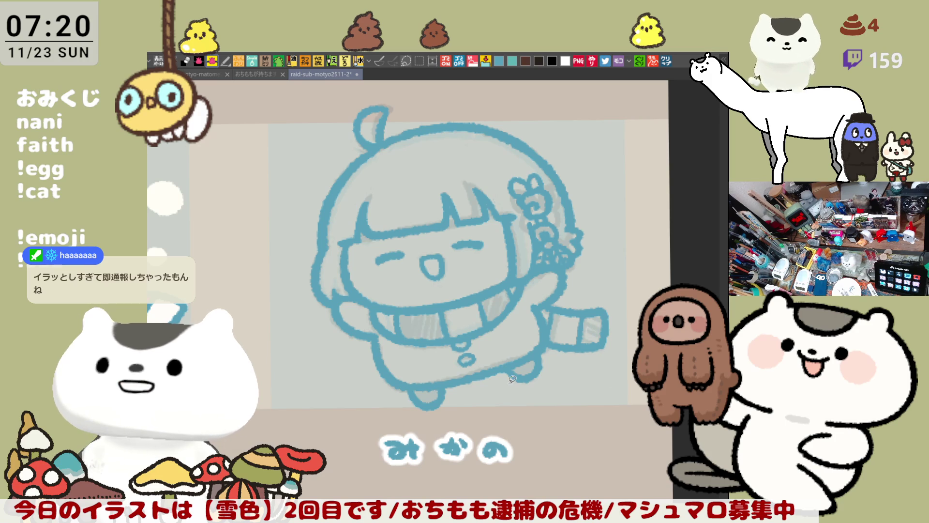
pyautogui.moveTo(513, 379); pyautogui.dragTo(535, 411)
pyautogui.click(467, 368)
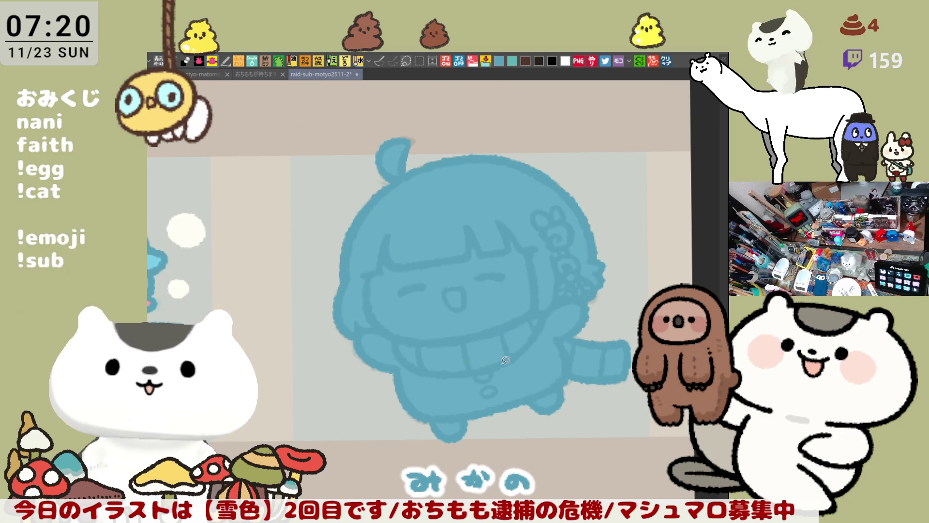
# Step: Fill the face cream and the mouth pink, then add pink blush on both cheeks
pyautogui.moveTo(638, 366); pyautogui.dragTo(599, 305)
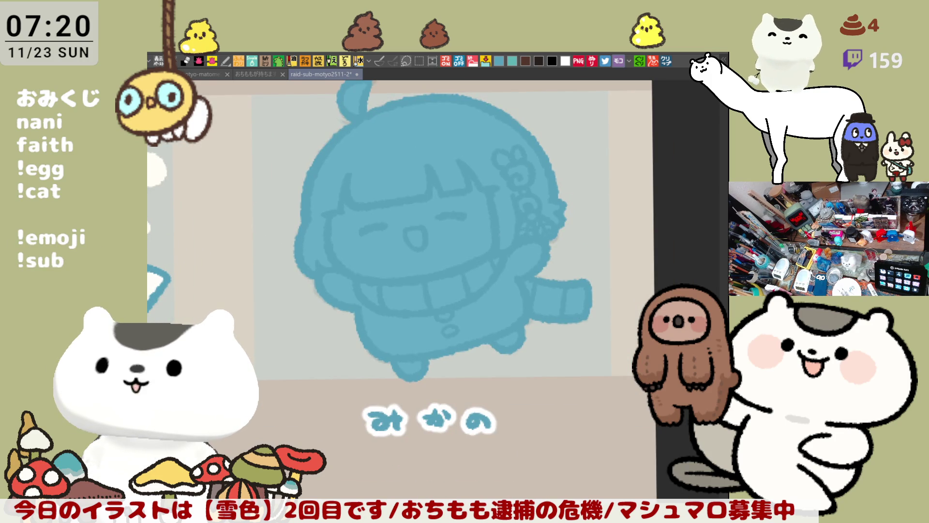
pyautogui.click(472, 205)
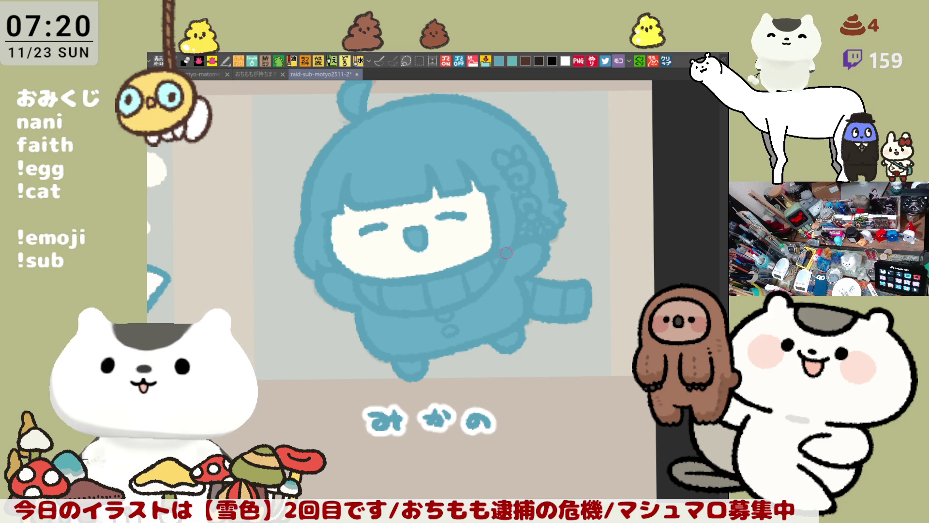
pyautogui.moveTo(504, 240); pyautogui.dragTo(491, 243)
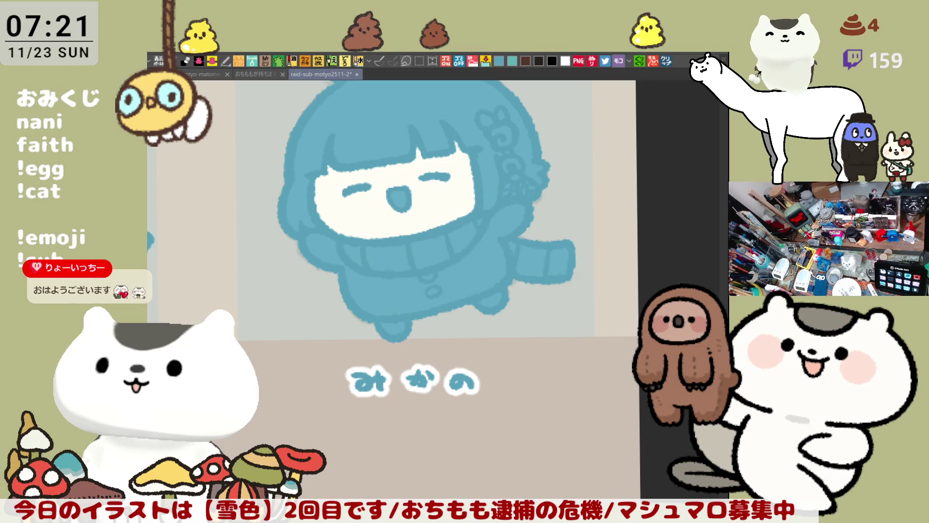
pyautogui.click(400, 199)
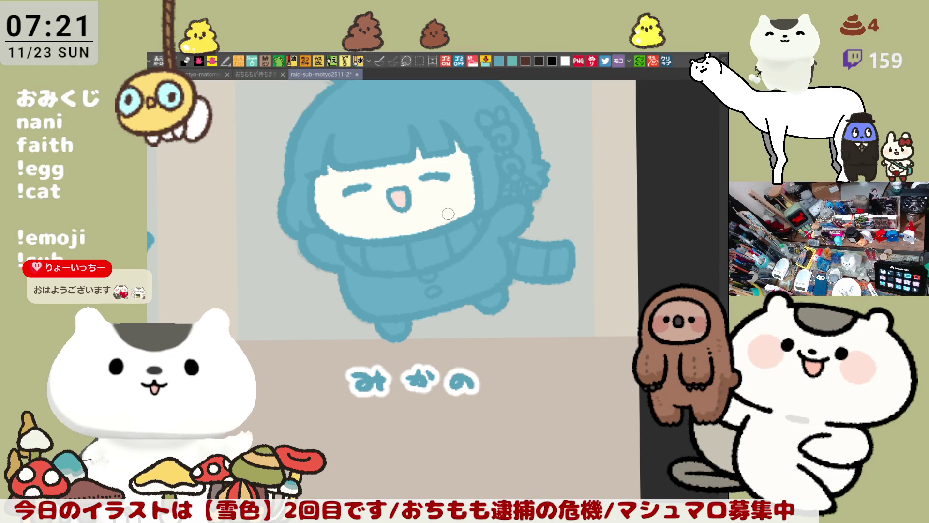
pyautogui.moveTo(323, 190); pyautogui.dragTo(334, 203)
pyautogui.moveTo(453, 177)
pyautogui.mouseDown()
pyautogui.moveTo(485, 184)
pyautogui.moveTo(494, 196)
pyautogui.moveTo(483, 177)
pyautogui.moveTo(496, 193)
pyautogui.mouseUp()
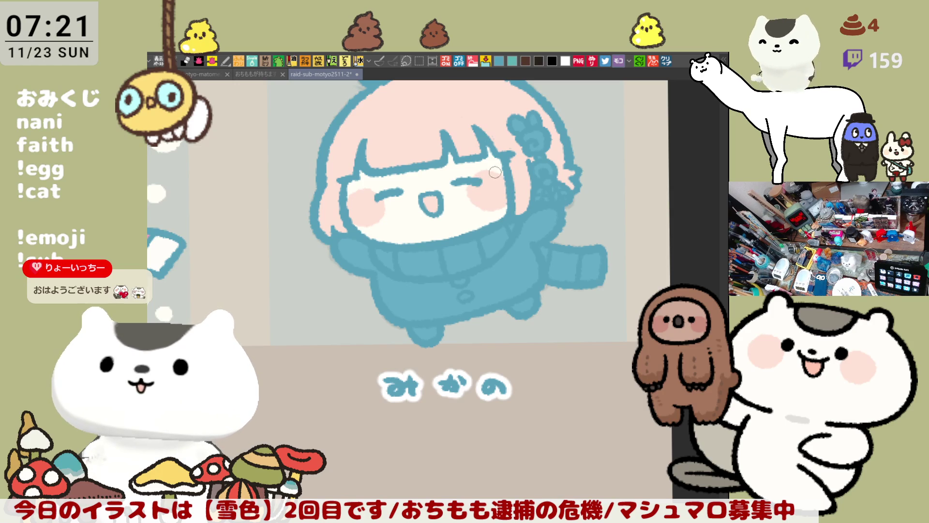
pyautogui.moveTo(488, 202); pyautogui.dragTo(496, 264)
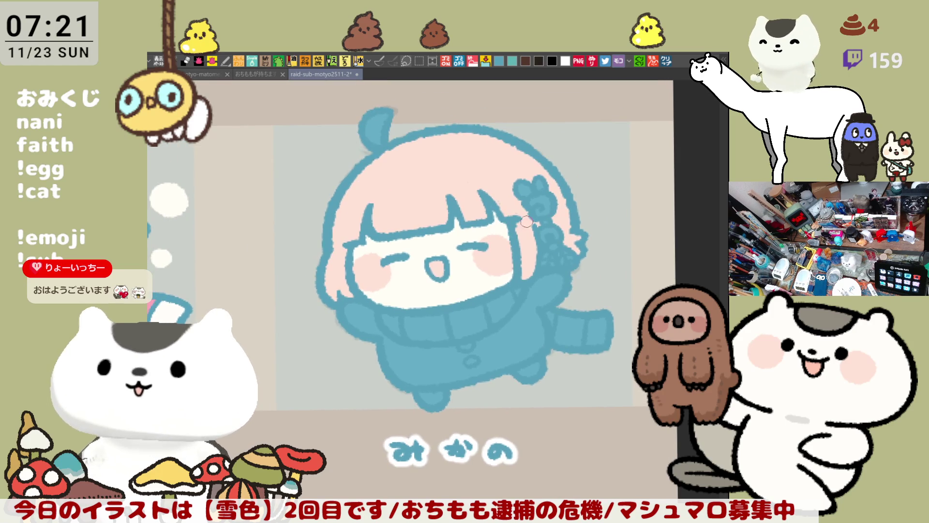
pyautogui.moveTo(416, 144); pyautogui.dragTo(453, 209)
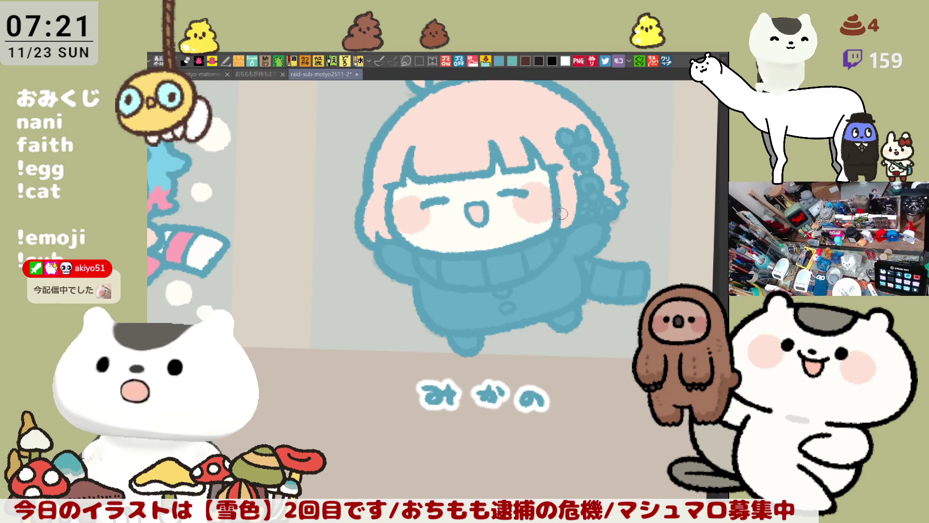
pyautogui.scroll(2, 561, 214)
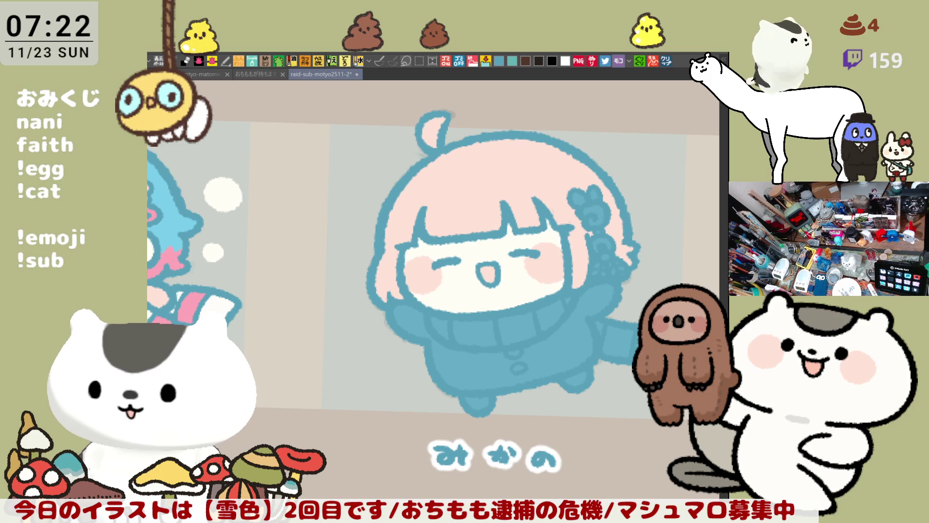
pyautogui.moveTo(448, 206)
pyautogui.mouseDown()
pyautogui.moveTo(422, 184)
pyautogui.moveTo(418, 145)
pyautogui.moveTo(420, 154)
pyautogui.moveTo(436, 153)
pyautogui.mouseUp()
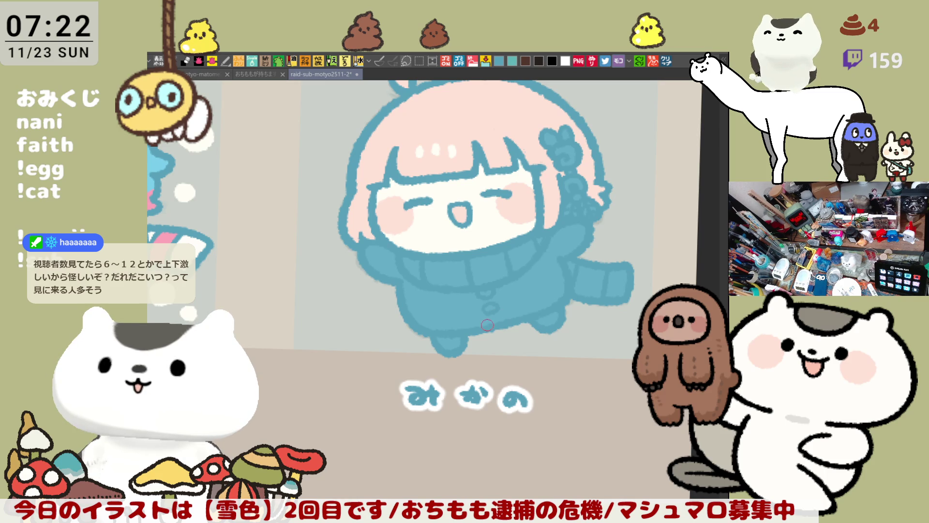
# Step: Nudge and zoom the view of the drawing, then tilt the canvas slightly clockwise
pyautogui.moveTo(490, 325); pyautogui.dragTo(502, 321)
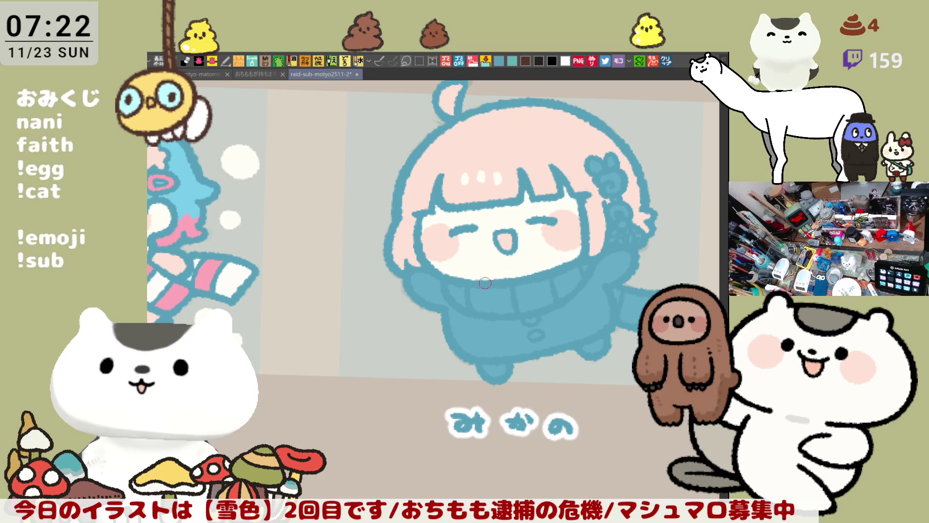
pyautogui.moveTo(492, 286); pyautogui.dragTo(493, 295)
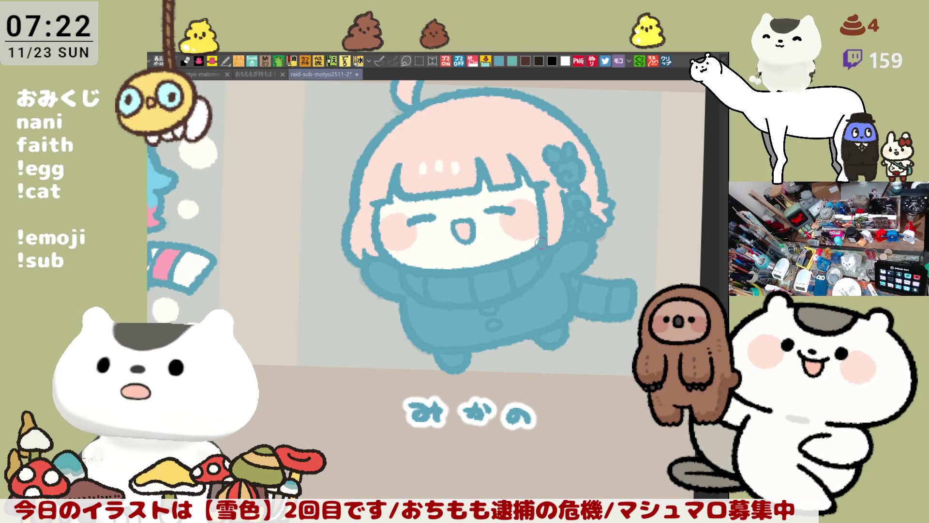
pyautogui.scroll(-2, 458, 243)
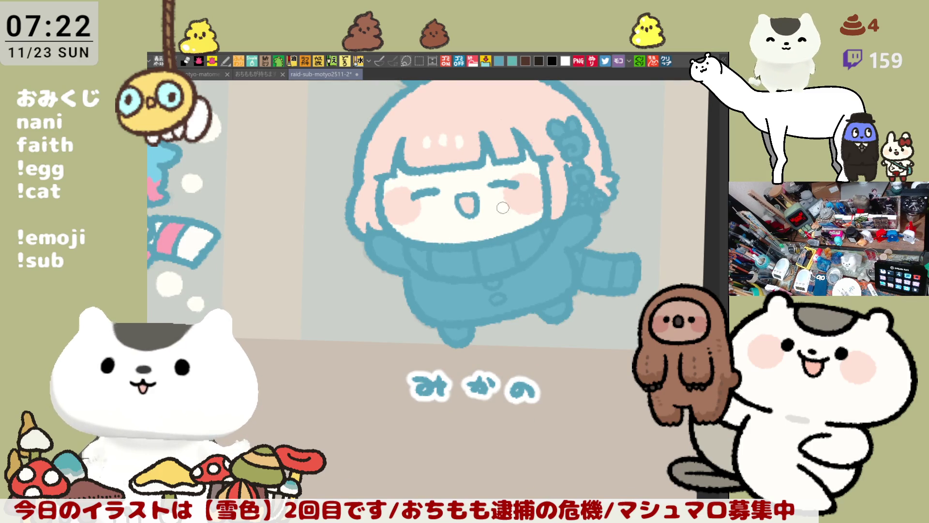
pyautogui.moveTo(479, 227); pyautogui.dragTo(541, 193)
# Step: Flip the view horizontally and back, then zoom and pan to show more artwork leftward
pyautogui.press('h')
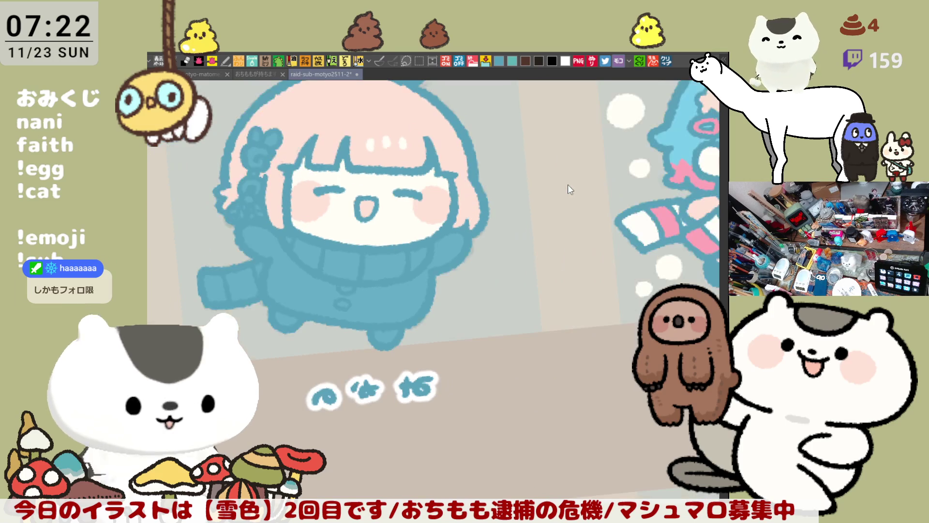
pyautogui.press('h')
pyautogui.scroll(3, 395, 357)
pyautogui.moveTo(395, 357); pyautogui.dragTo(458, 329)
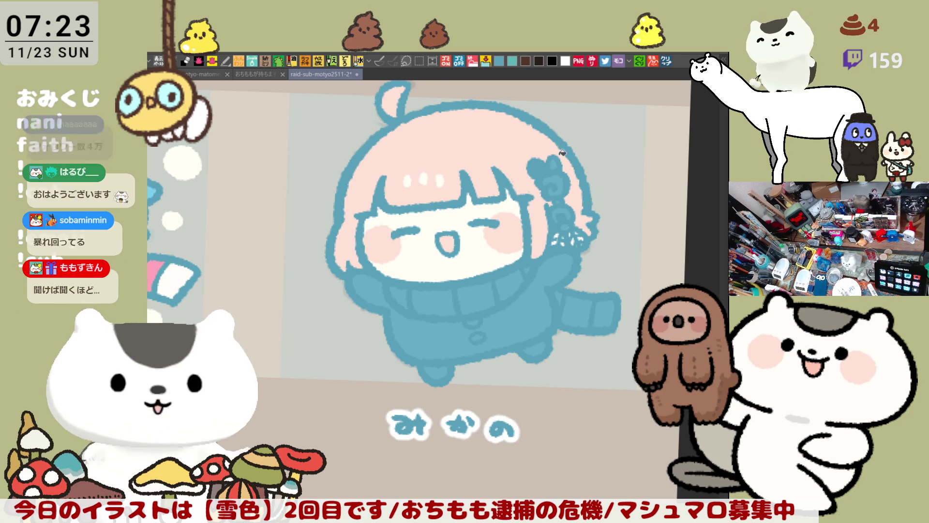
# Step: Paint a small pink curl and blue touches on the hair ornament
pyautogui.press('-')
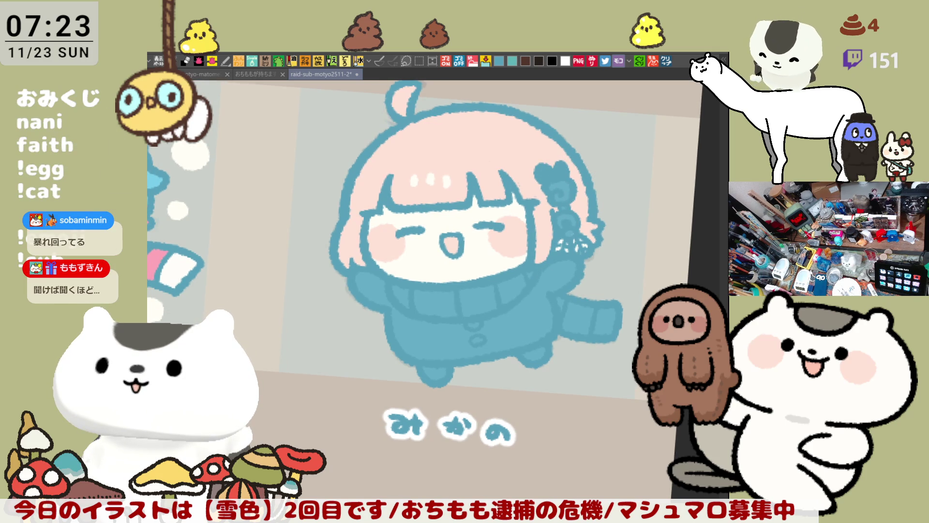
pyautogui.moveTo(566, 196); pyautogui.dragTo(556, 194)
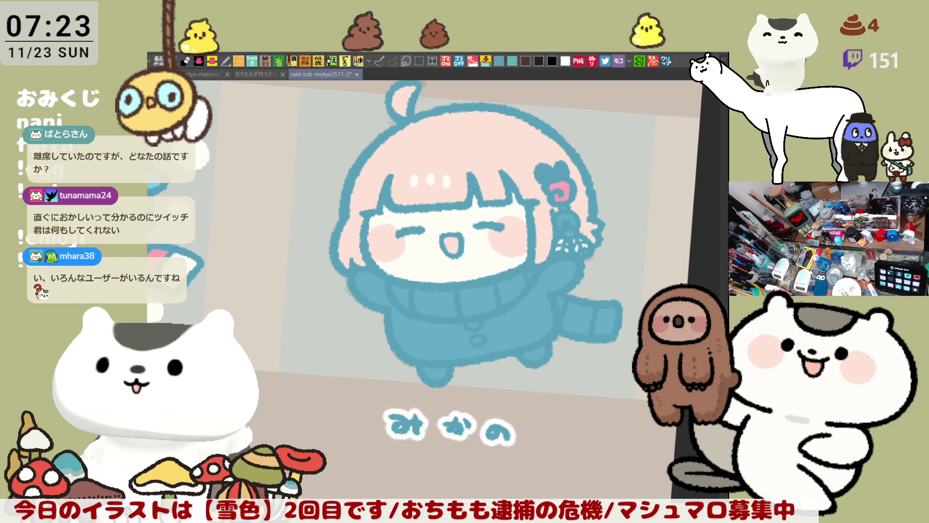
pyautogui.moveTo(558, 214); pyautogui.dragTo(570, 220)
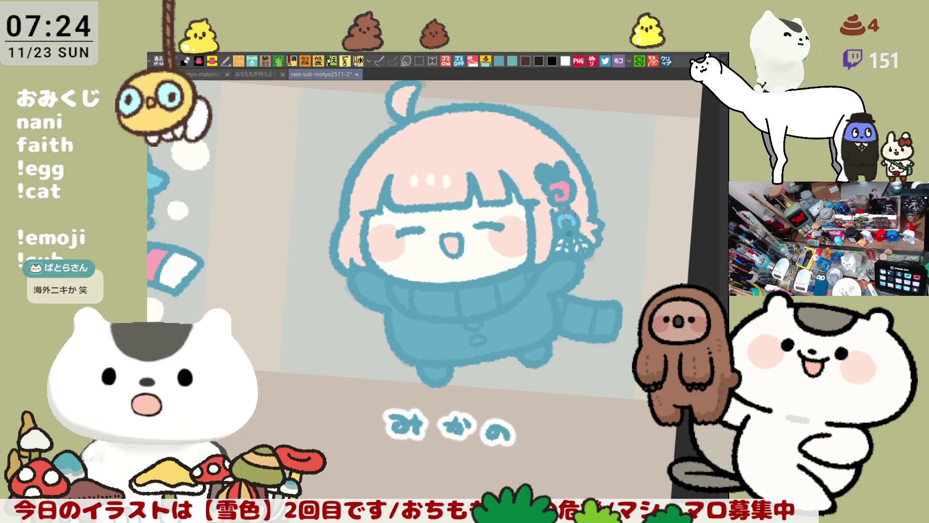
# Step: Straighten the view and fill the sweater with a darker blue
pyautogui.hotkey('ctrl', '0')
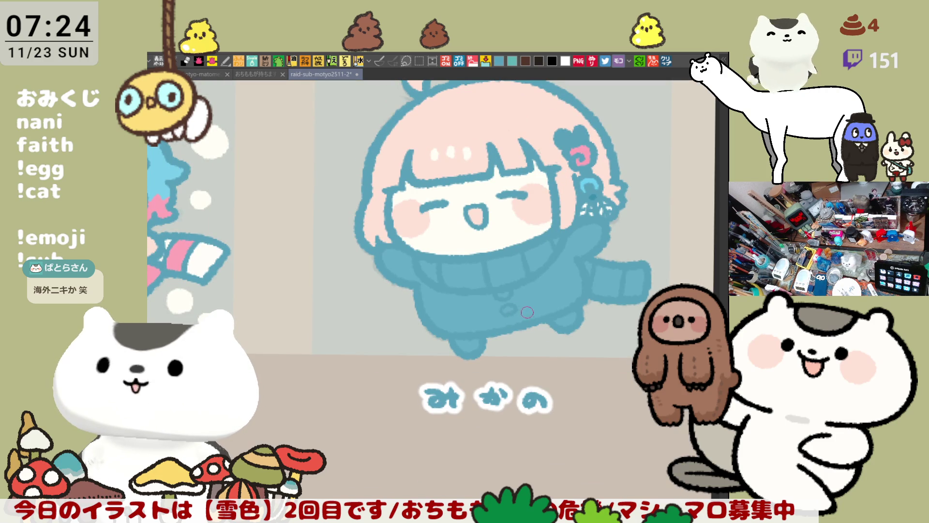
pyautogui.press('g')
pyautogui.click(550, 285)
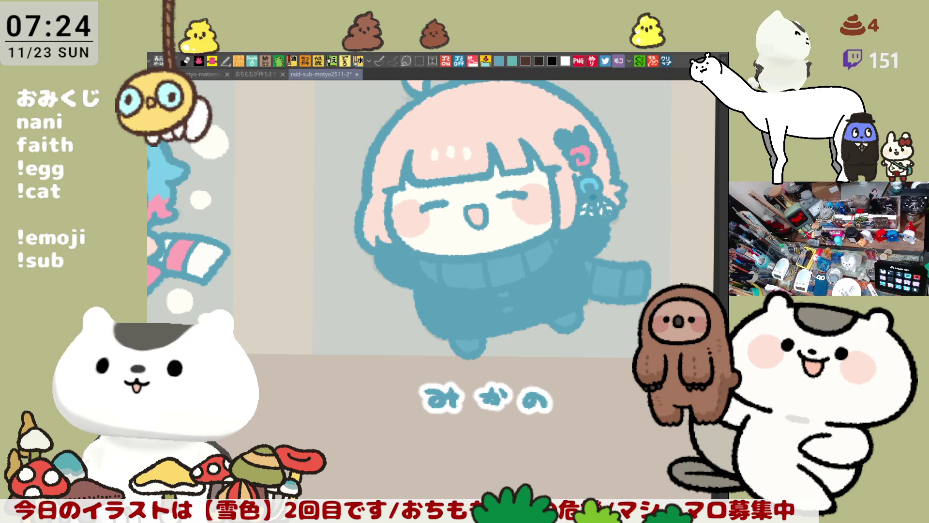
# Step: Fill the left and centre scarf segments, the armpit stripe and the right sleeve cuff pink
pyautogui.click(433, 267)
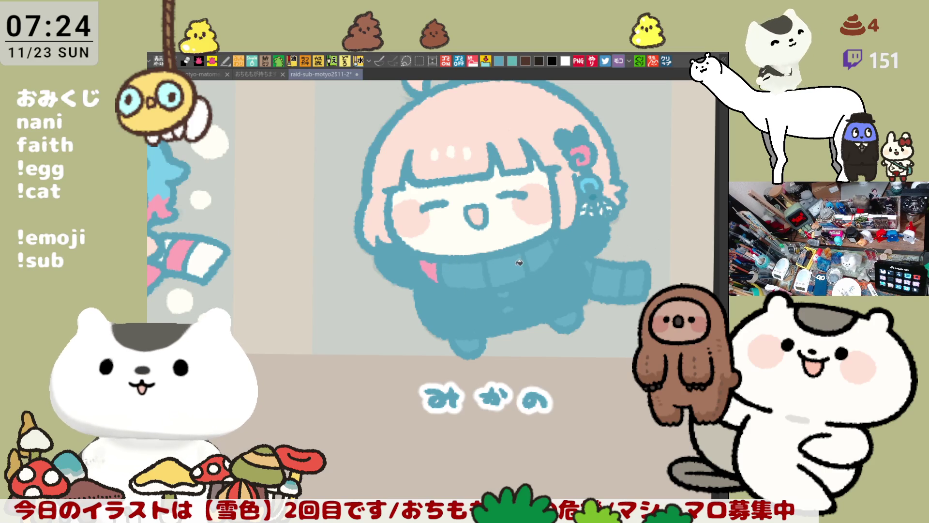
pyautogui.click(515, 265)
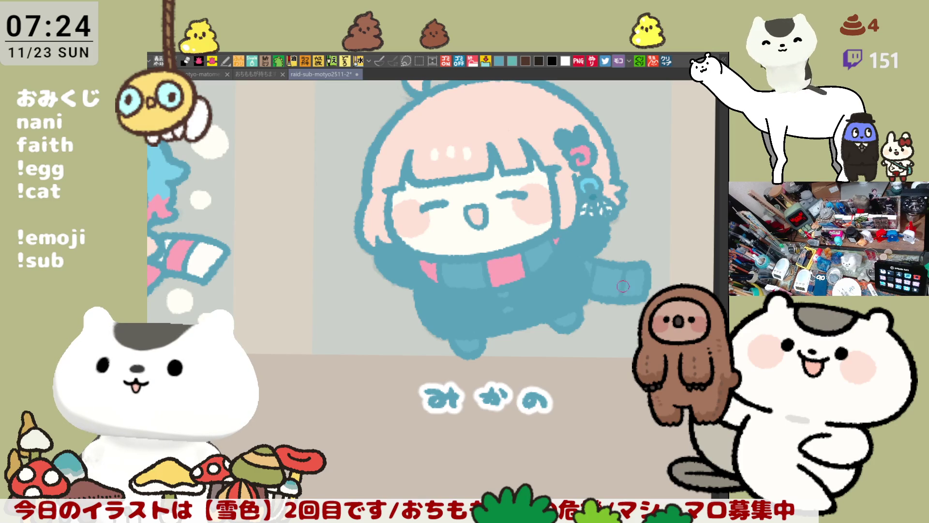
pyautogui.click(591, 266)
pyautogui.click(636, 283)
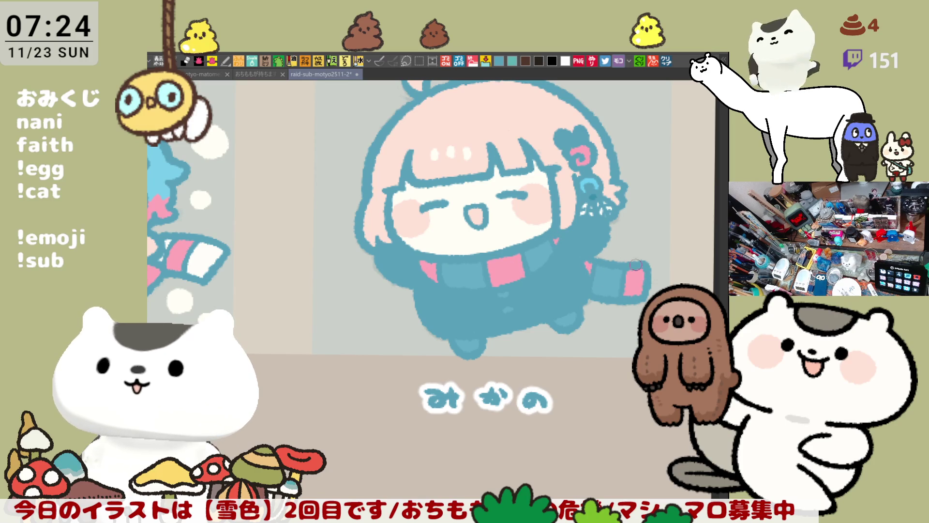
# Step: Fill the three alternating scarf segments between the pink ones cream, then re-centre the girl
pyautogui.click(464, 273)
pyautogui.click(539, 256)
pyautogui.click(607, 281)
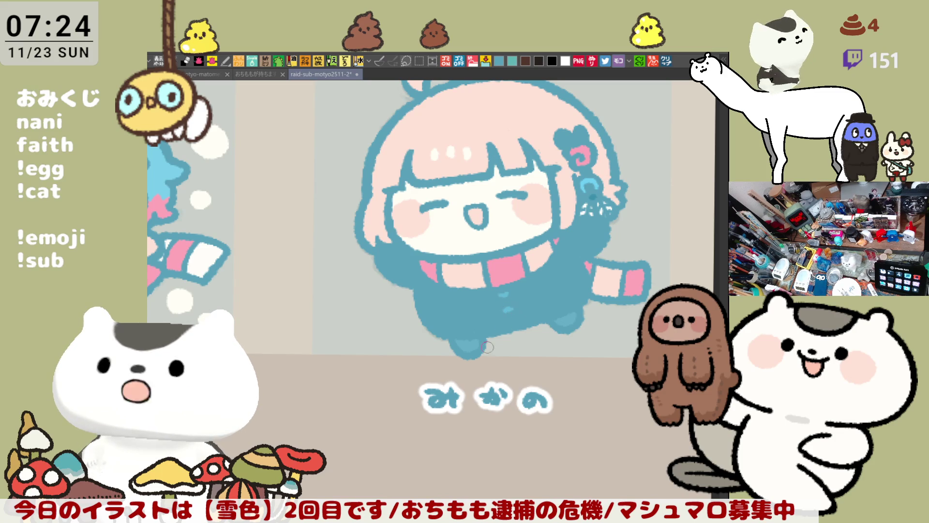
pyautogui.moveTo(574, 319); pyautogui.dragTo(536, 356)
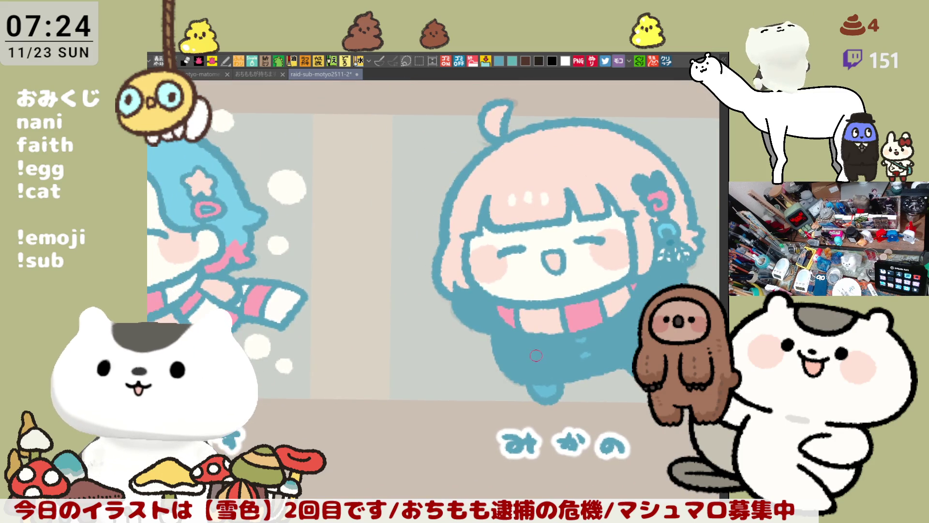
pyautogui.moveTo(628, 338); pyautogui.dragTo(587, 350)
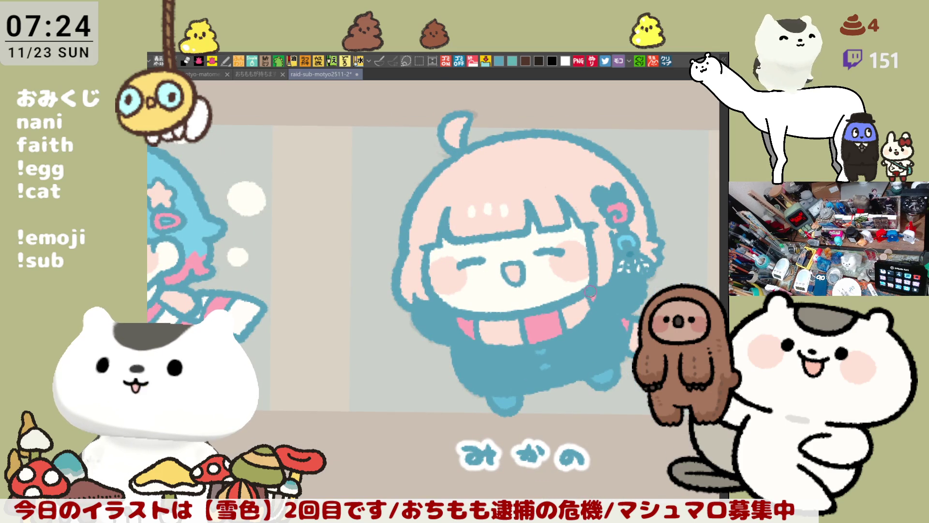
pyautogui.moveTo(596, 340)
pyautogui.mouseDown()
pyautogui.moveTo(541, 330)
pyautogui.moveTo(591, 348)
pyautogui.mouseUp()
# Step: Zoom out to see the girl among her neighbours, then fill the ring on her head into a snowball
pyautogui.scroll(-5, 588, 348)
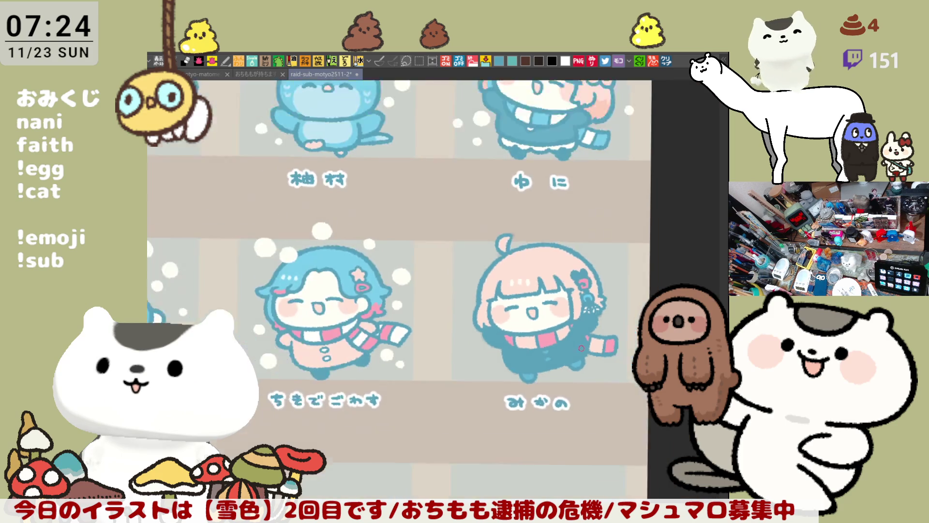
pyautogui.scroll(5, 581, 348)
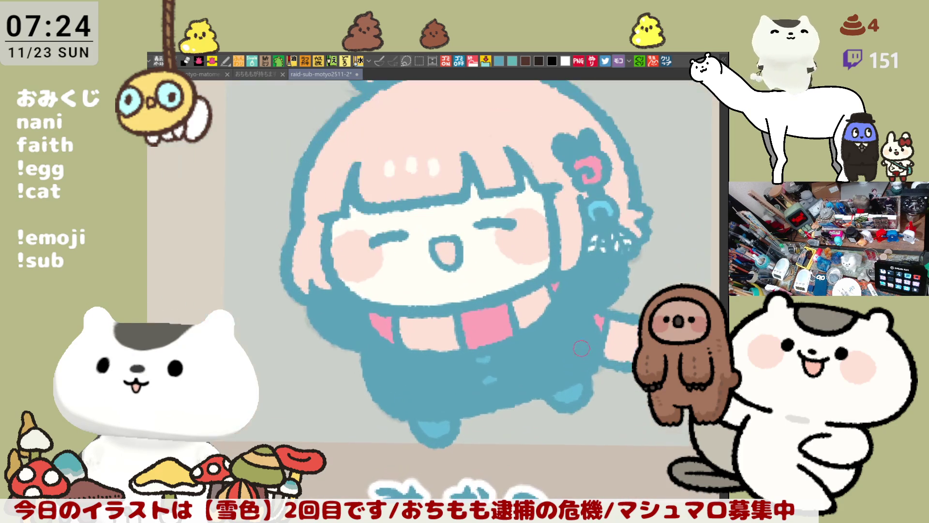
pyautogui.scroll(1, 568, 358)
pyautogui.scroll(-3, 563, 369)
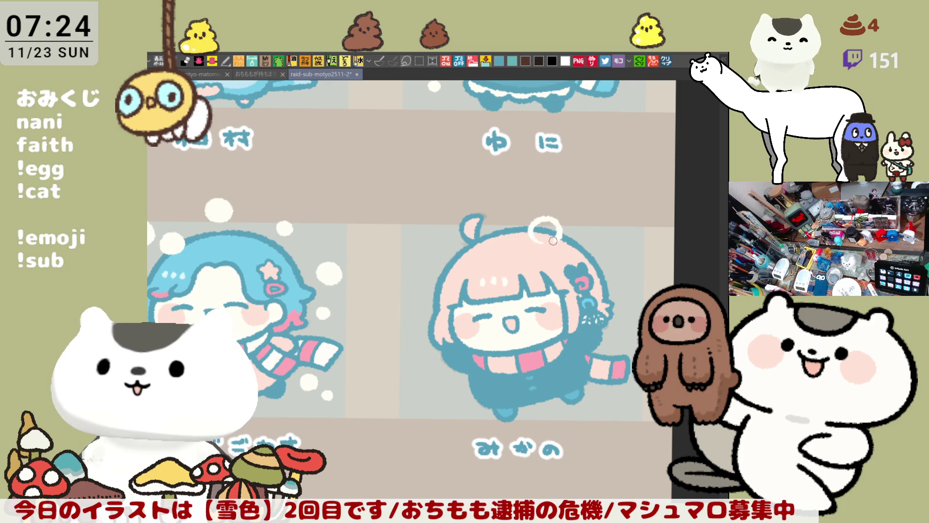
pyautogui.moveTo(537, 240); pyautogui.dragTo(545, 227)
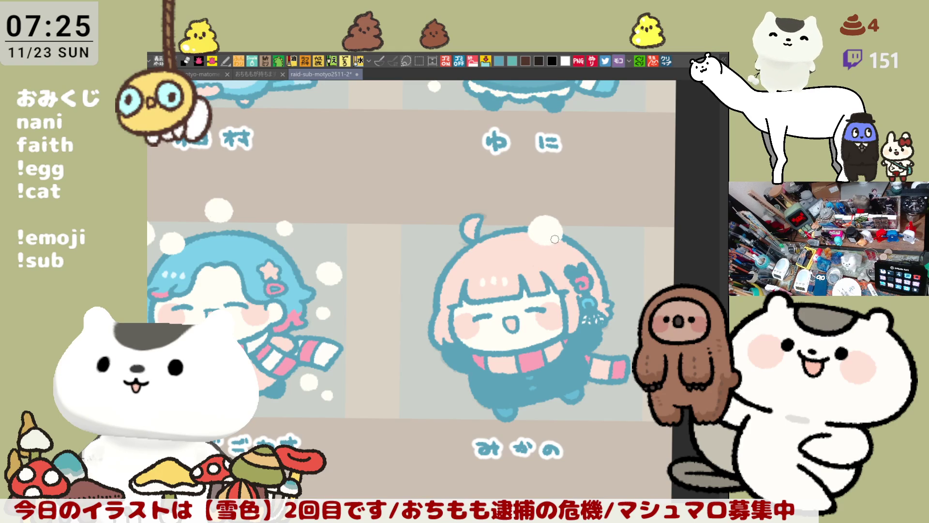
# Step: Dab white snowballs above her head and at her lower right, undoing a misplaced dot on the right
pyautogui.moveTo(517, 206); pyautogui.dragTo(521, 213)
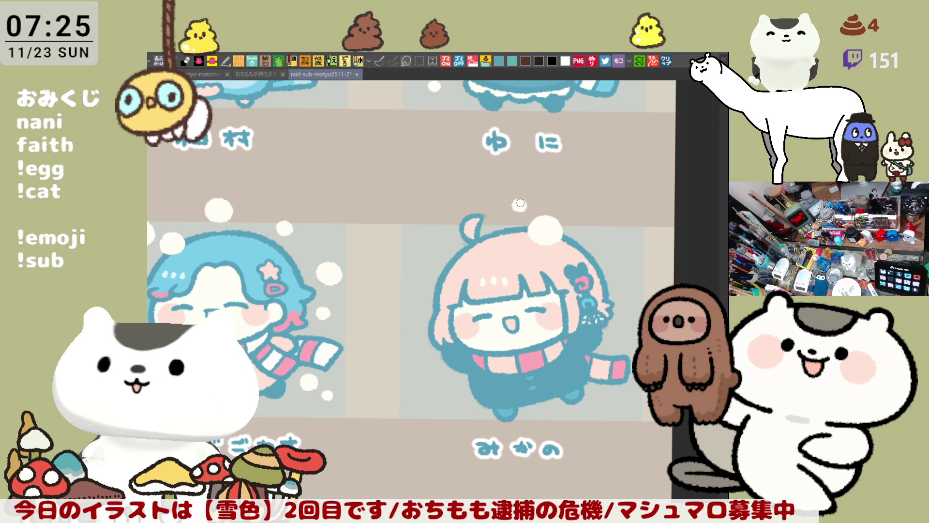
pyautogui.click(595, 227)
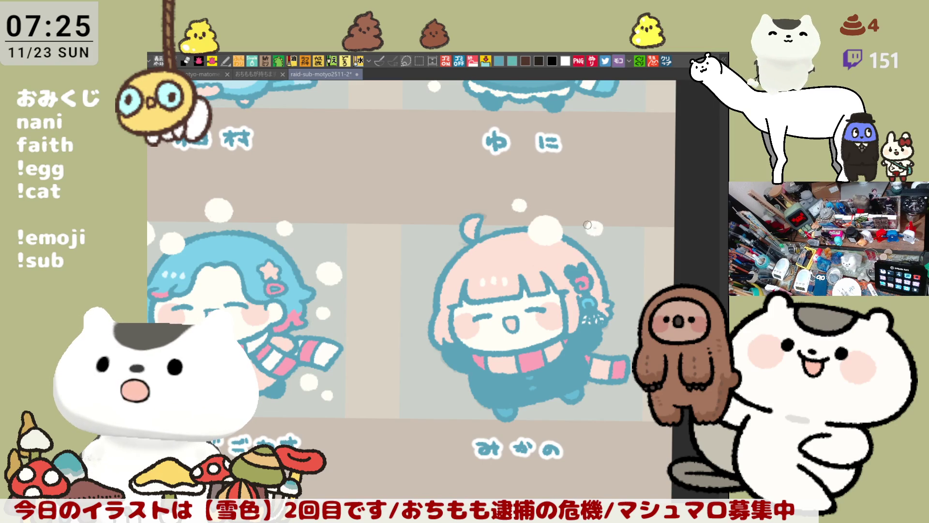
pyautogui.moveTo(596, 227); pyautogui.dragTo(605, 236)
pyautogui.hotkey('ctrl', 'z')
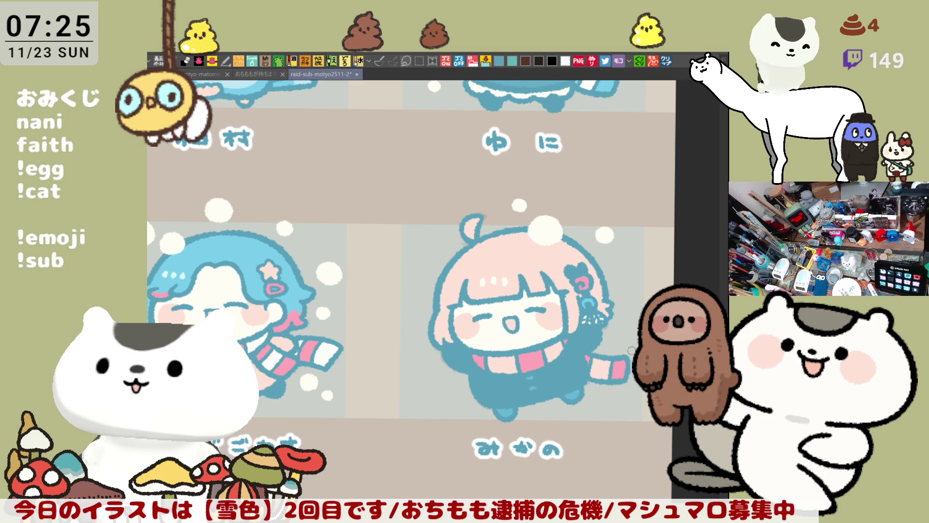
pyautogui.moveTo(627, 343); pyautogui.dragTo(626, 329)
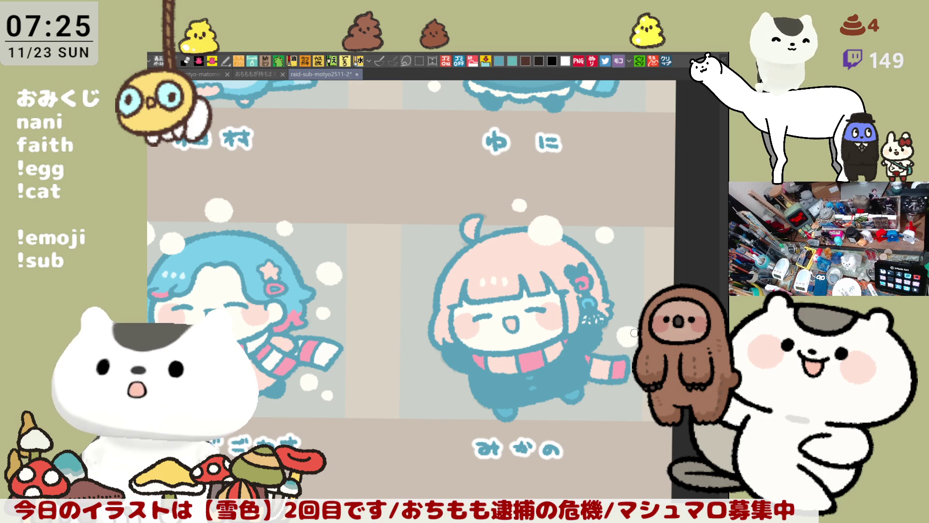
pyautogui.scroll(-2, 600, 355)
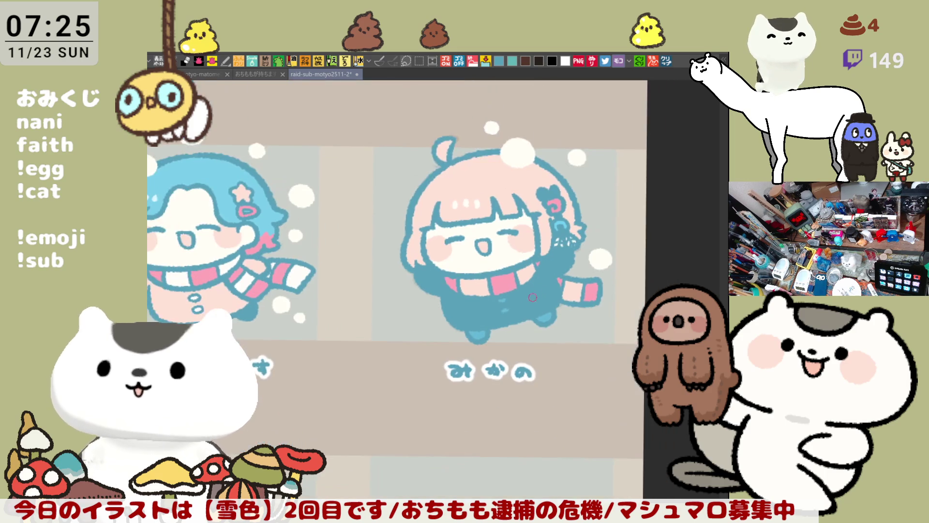
# Step: Add small white snow dots beside her lower-left body and higher up, undoing two misplaced rings
pyautogui.scroll(2, 447, 299)
pyautogui.moveTo(457, 308)
pyautogui.mouseDown()
pyautogui.moveTo(472, 291)
pyautogui.moveTo(457, 309)
pyautogui.moveTo(467, 296)
pyautogui.moveTo(460, 307)
pyautogui.moveTo(471, 297)
pyautogui.moveTo(485, 315)
pyautogui.mouseUp()
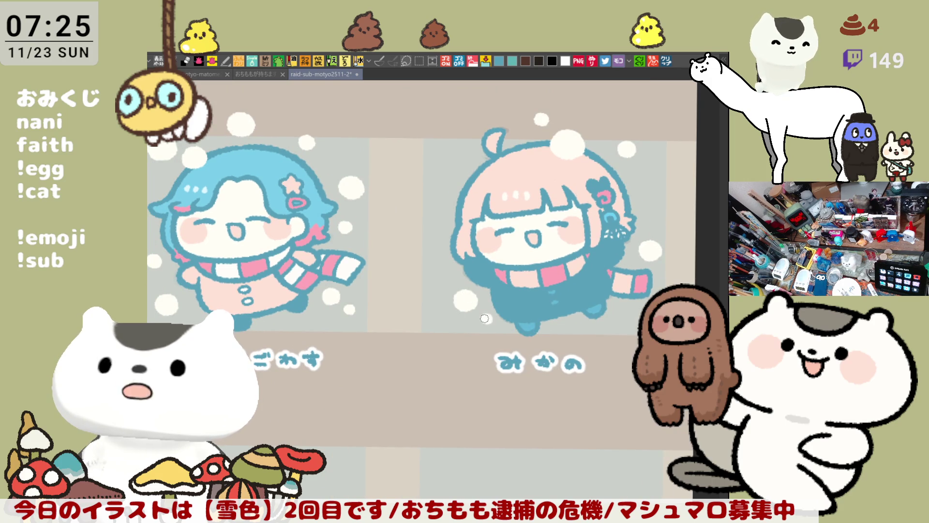
pyautogui.moveTo(436, 315)
pyautogui.mouseDown()
pyautogui.moveTo(426, 314)
pyautogui.moveTo(430, 327)
pyautogui.moveTo(445, 322)
pyautogui.moveTo(433, 308)
pyautogui.moveTo(424, 317)
pyautogui.moveTo(437, 332)
pyautogui.moveTo(444, 315)
pyautogui.mouseUp()
pyautogui.hotkey('ctrl', 'z')
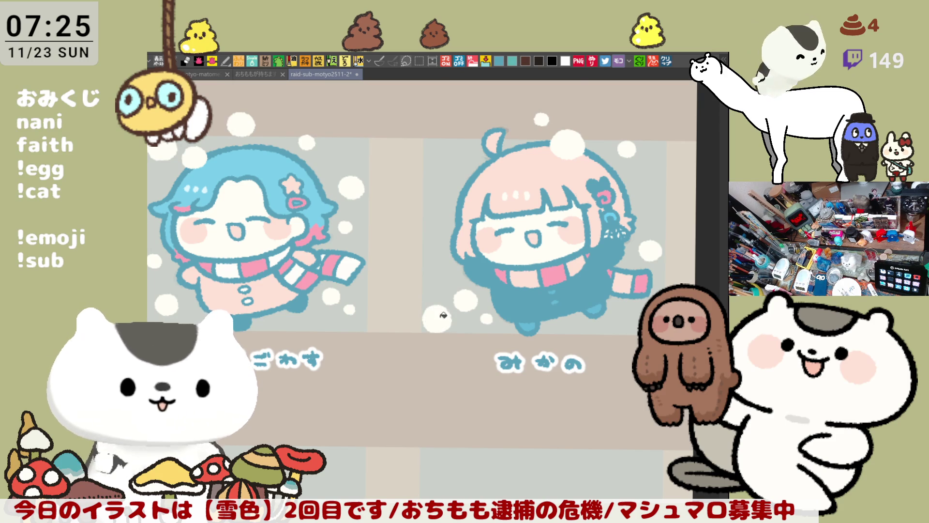
pyautogui.scroll(2, 443, 317)
pyautogui.hotkey('ctrl', 'z')
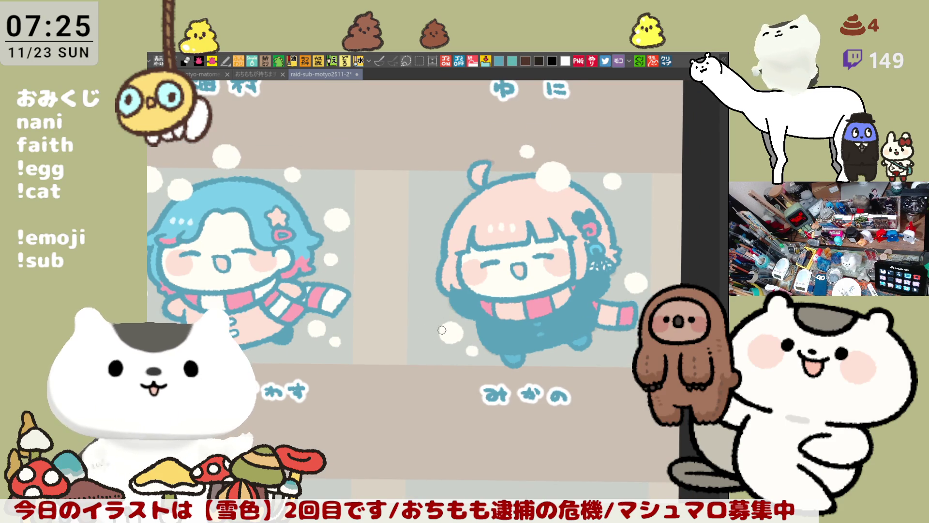
pyautogui.moveTo(424, 341); pyautogui.dragTo(428, 346)
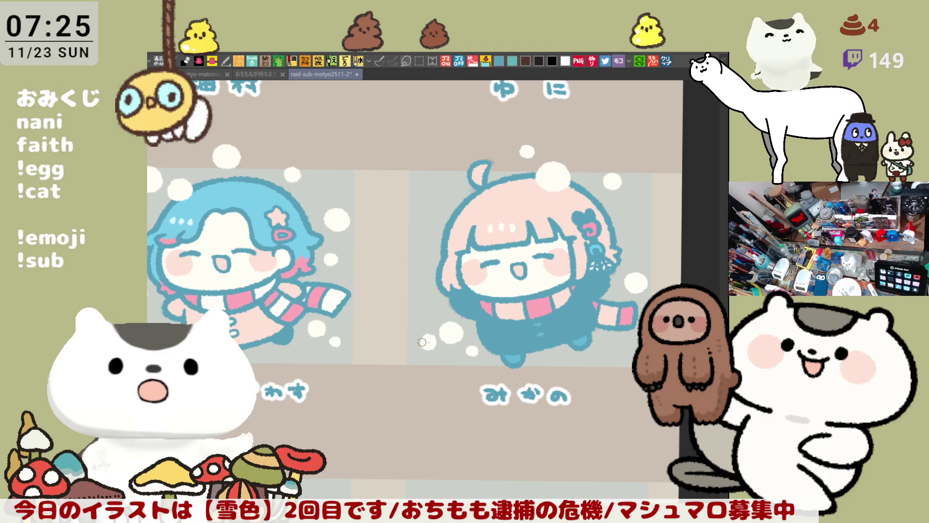
pyautogui.moveTo(429, 343); pyautogui.dragTo(421, 346)
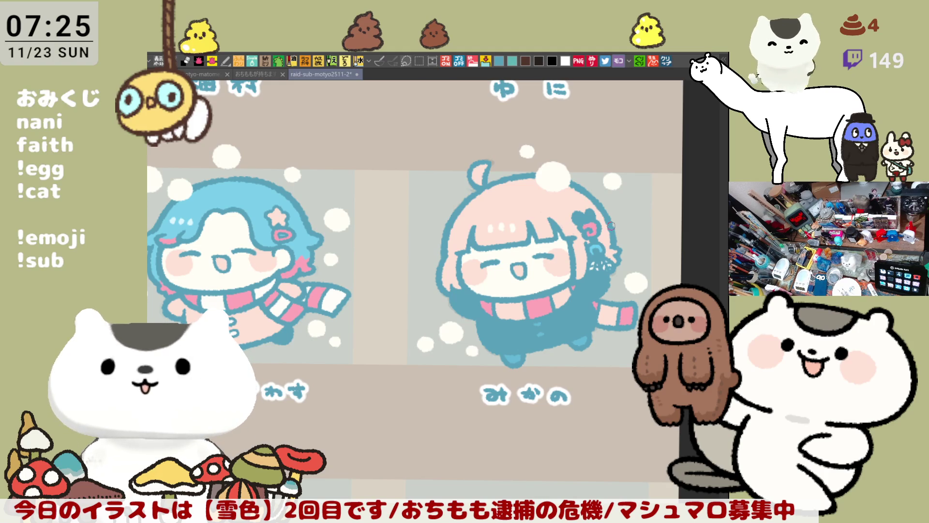
pyautogui.hscroll(2, 584, 239)
pyautogui.moveTo(543, 155); pyautogui.dragTo(545, 157)
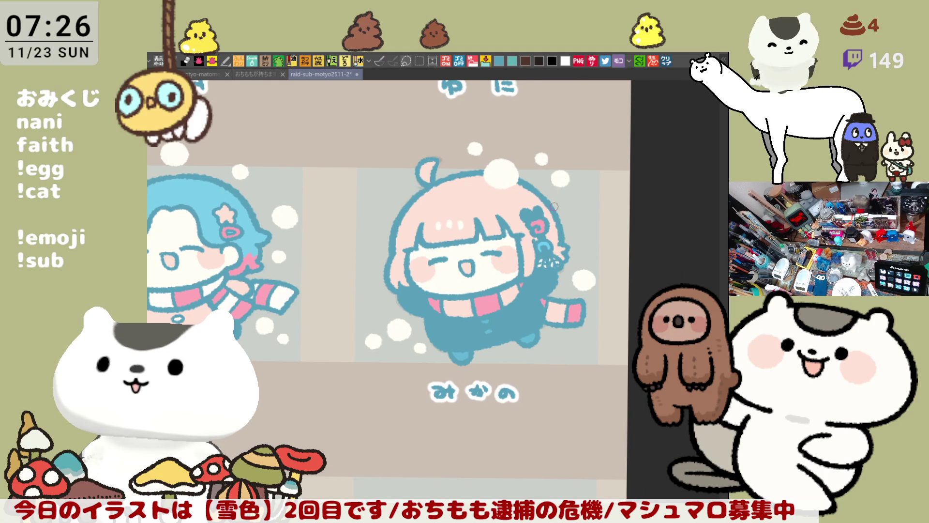
# Step: Frame the pink-bob girl's row and try a salmon-pink stroke across her hair top, then undo it
pyautogui.scroll(-3, 591, 310)
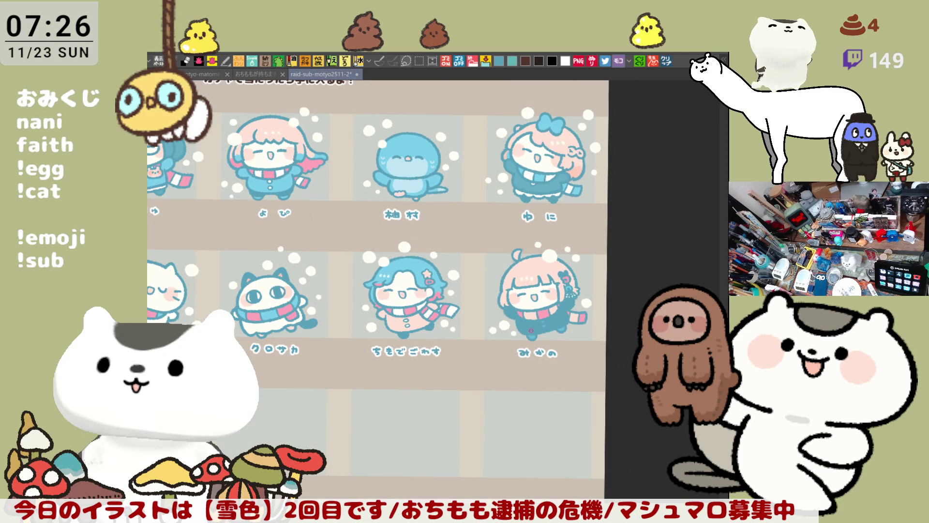
pyautogui.scroll(2, 513, 385)
pyautogui.moveTo(565, 279); pyautogui.dragTo(500, 388)
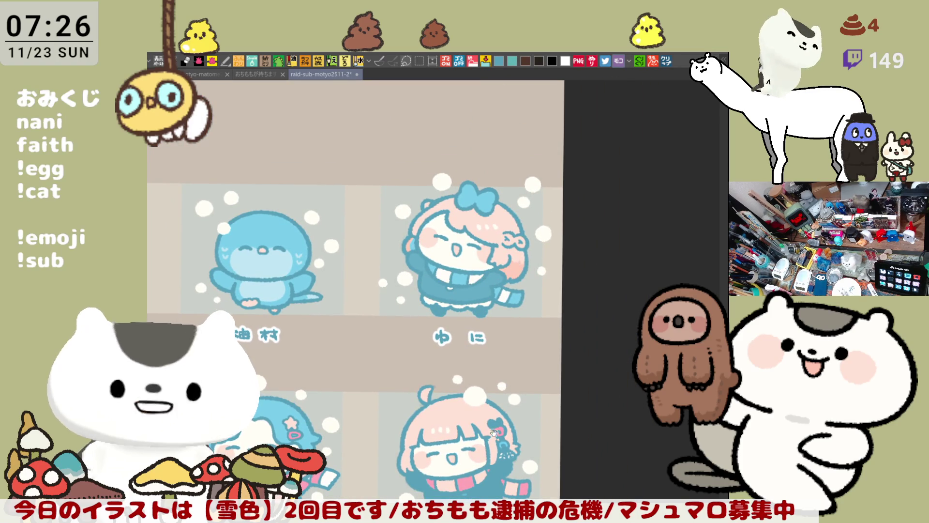
pyautogui.moveTo(493, 440); pyautogui.dragTo(505, 353)
pyautogui.scroll(3, 508, 352)
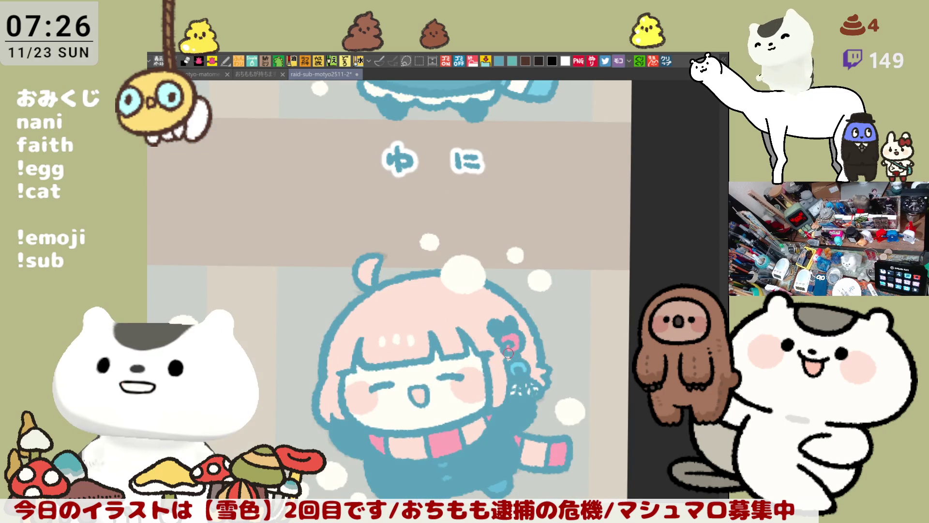
pyautogui.moveTo(367, 298); pyautogui.dragTo(451, 297)
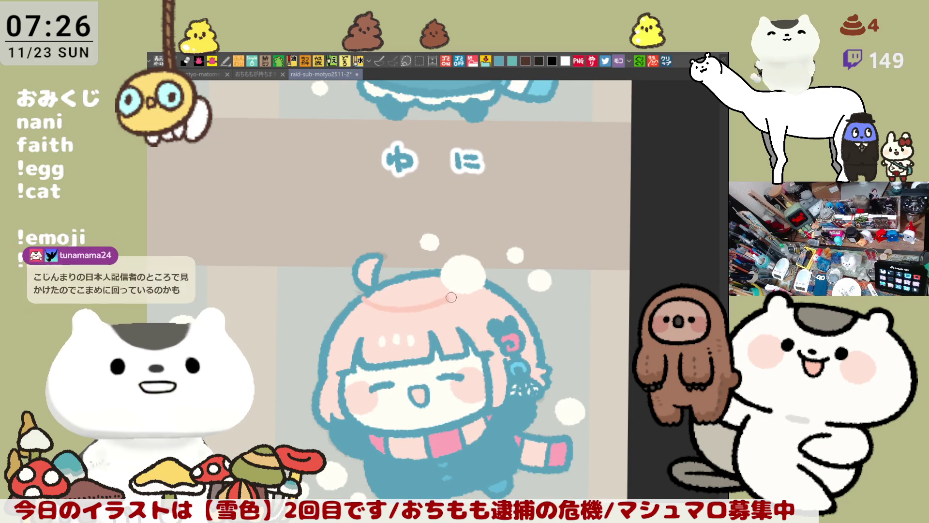
pyautogui.hotkey('ctrl', 'z')
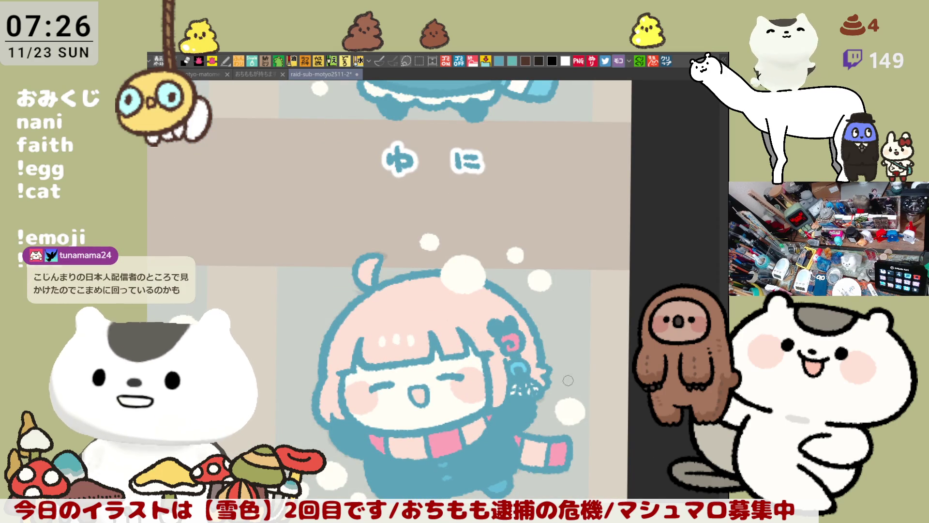
# Step: Redraw the curved salmon-pink hair stroke on a horizontally flipped canvas, then flip it back
pyautogui.press('h')
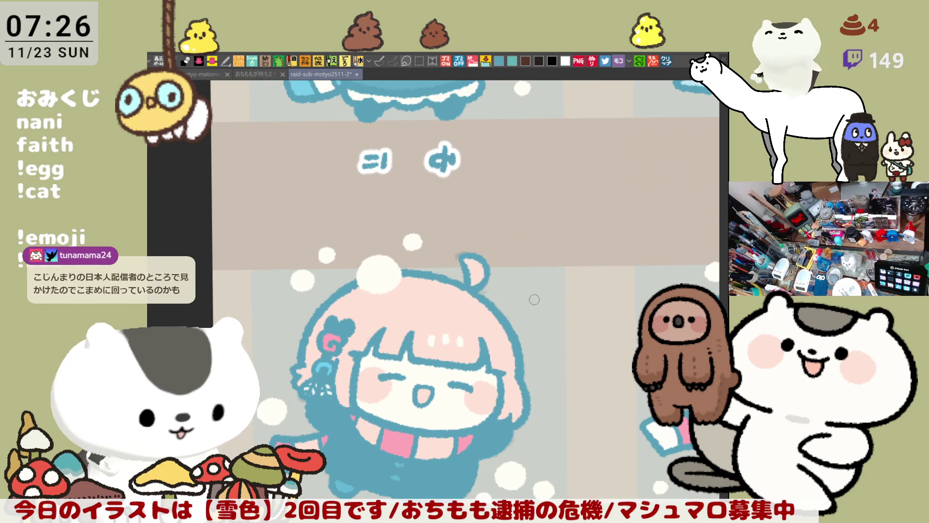
pyautogui.moveTo(360, 291); pyautogui.dragTo(494, 314)
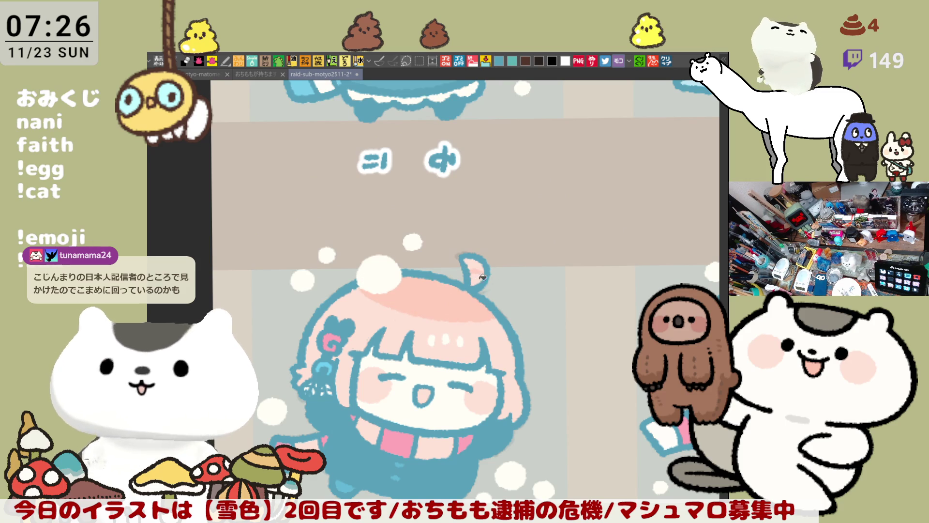
pyautogui.press('h')
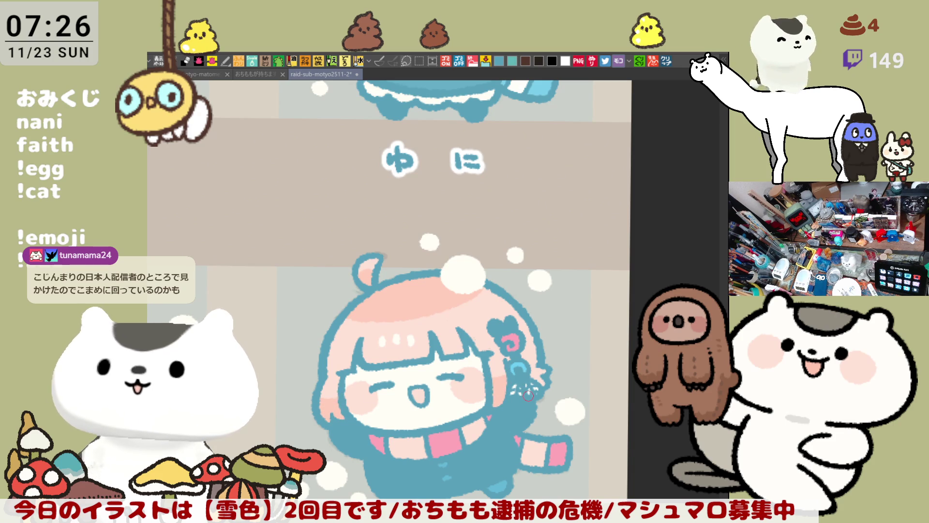
pyautogui.scroll(-4, 532, 401)
pyautogui.scroll(-1, 534, 400)
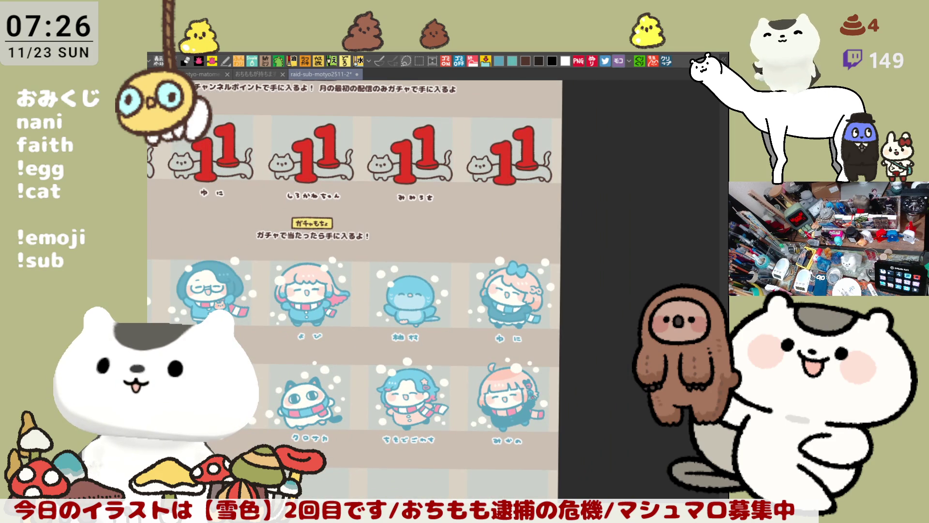
# Step: Brush a darker pink curved stroke across the bow-haired girl's hair
pyautogui.scroll(5, 299, 321)
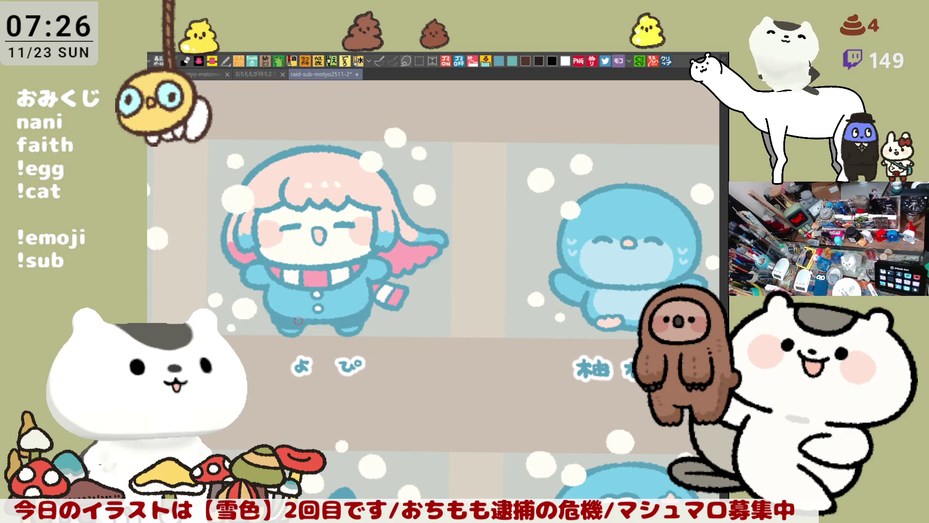
pyautogui.moveTo(280, 166); pyautogui.dragTo(499, 248)
pyautogui.hscroll(4, 499, 248)
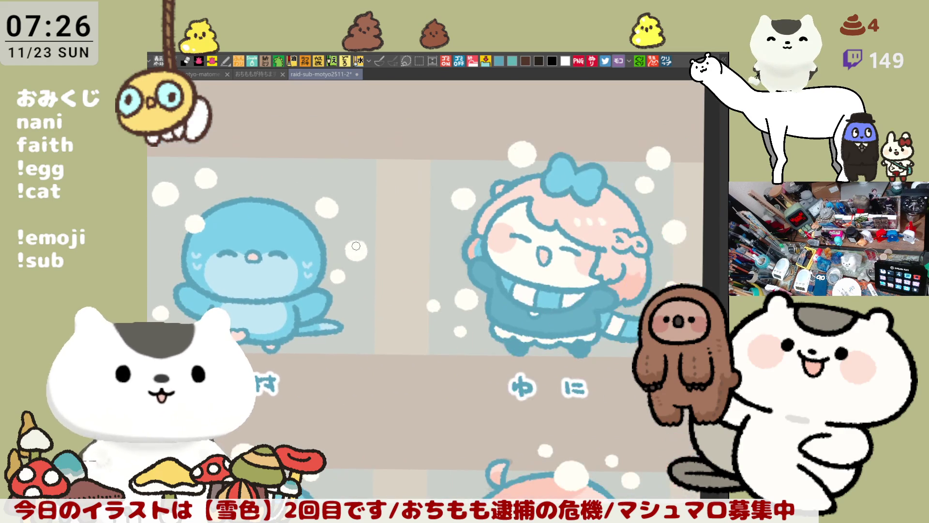
pyautogui.moveTo(532, 185); pyautogui.dragTo(625, 208)
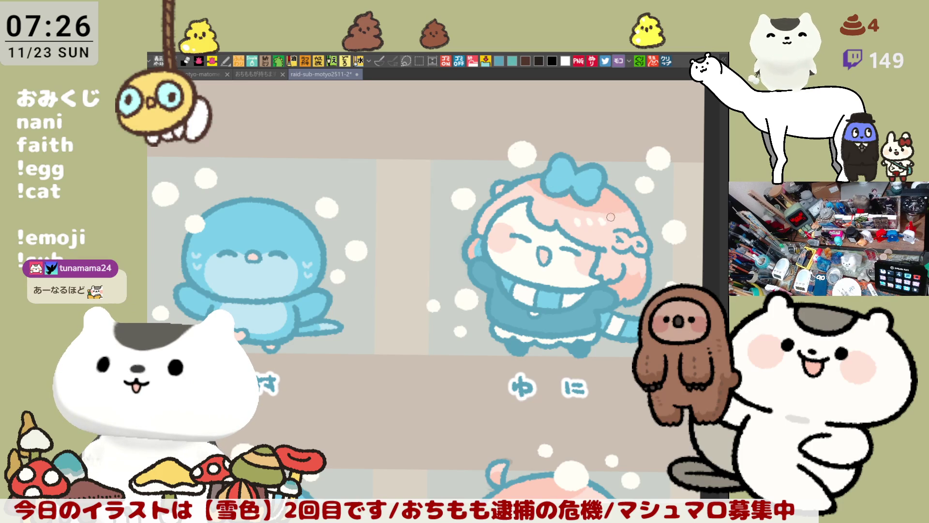
# Step: Re-centre the bow-haired girl and nudge her outlined eye down and right
pyautogui.scroll(-5, 589, 295)
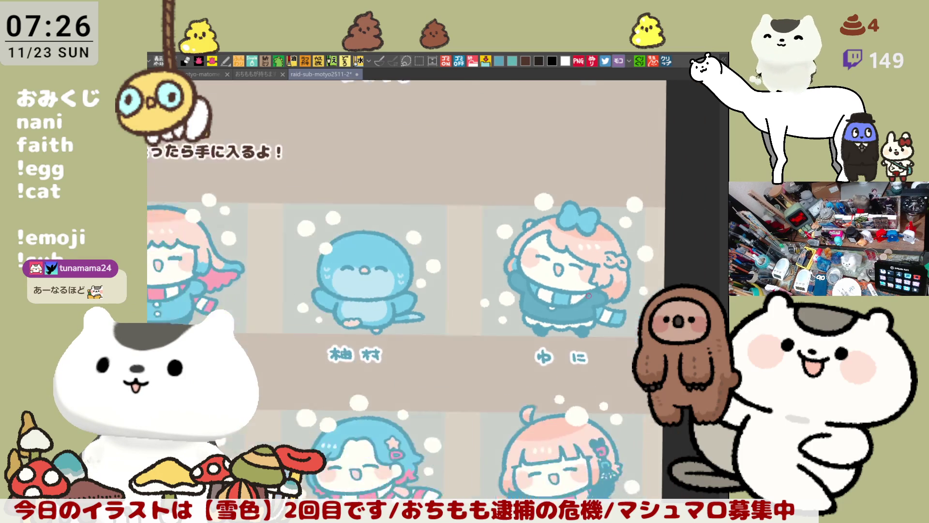
pyautogui.scroll(-2, 588, 296)
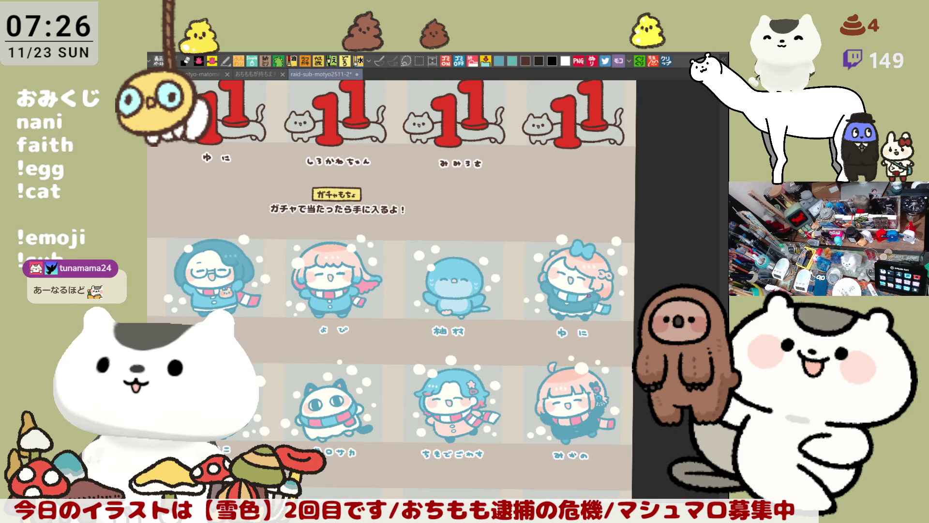
pyautogui.scroll(10, 589, 295)
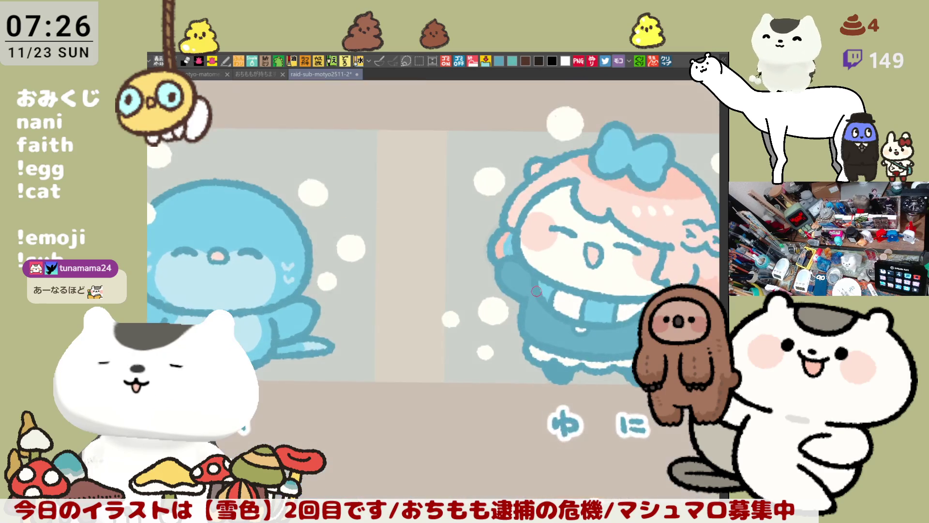
pyautogui.moveTo(536, 291); pyautogui.dragTo(461, 250)
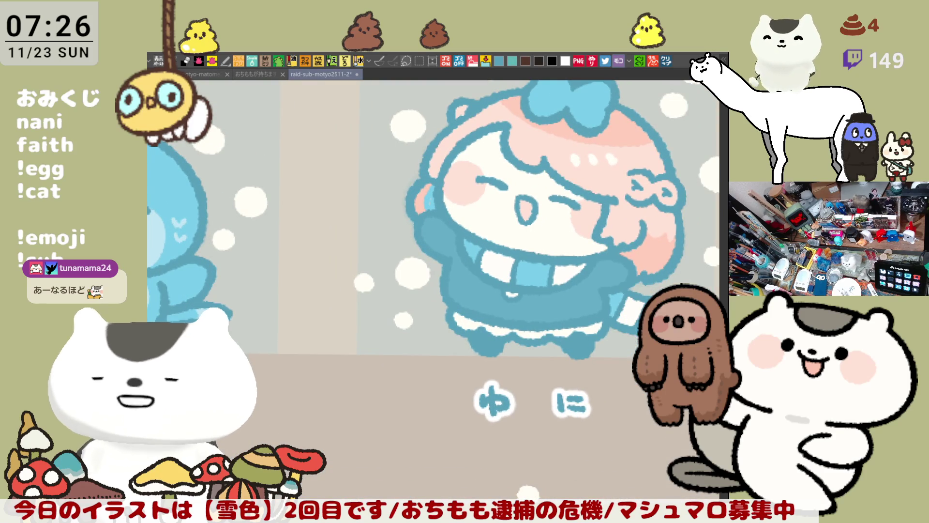
pyautogui.moveTo(569, 197)
pyautogui.mouseDown()
pyautogui.moveTo(498, 181)
pyautogui.moveTo(535, 208)
pyautogui.moveTo(514, 211)
pyautogui.moveTo(530, 207)
pyautogui.mouseUp()
pyautogui.click(556, 229)
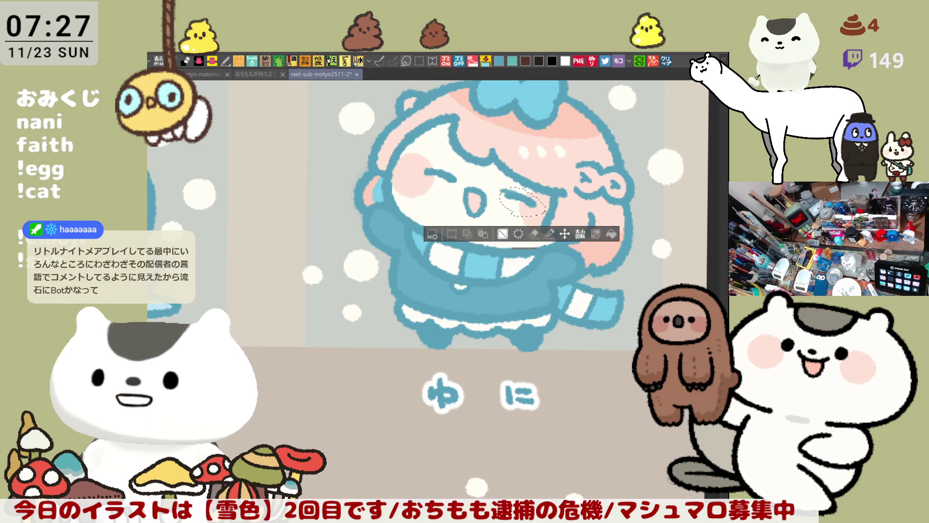
# Step: Deselect the moved eye, save the sheet, and add a small touch-up stroke on a flipped canvas
pyautogui.hotkey('ctrl', 'd')
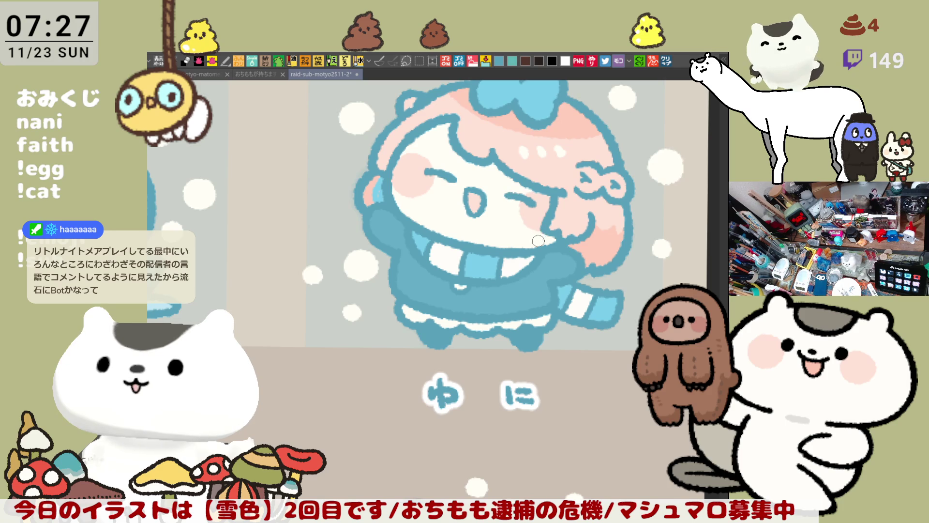
pyautogui.hotkey('ctrl', 's')
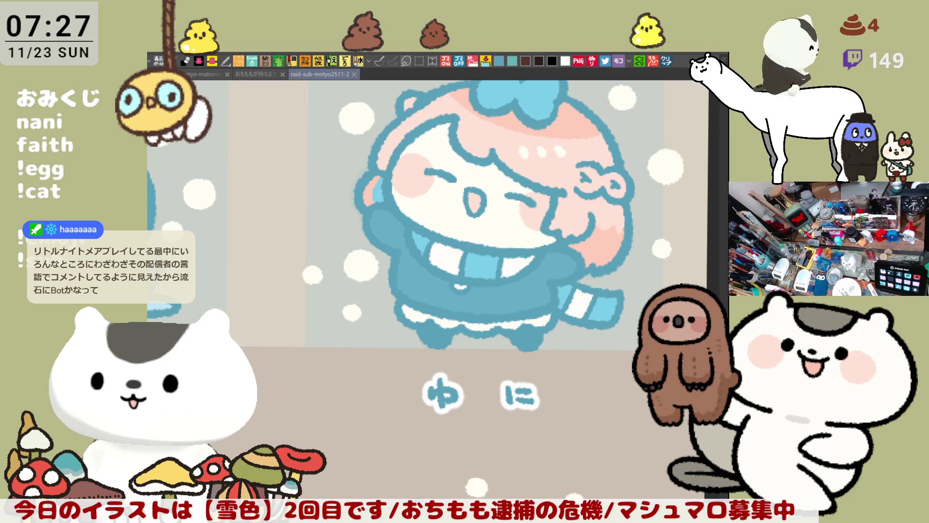
pyautogui.press('h')
pyautogui.moveTo(403, 302); pyautogui.dragTo(509, 308)
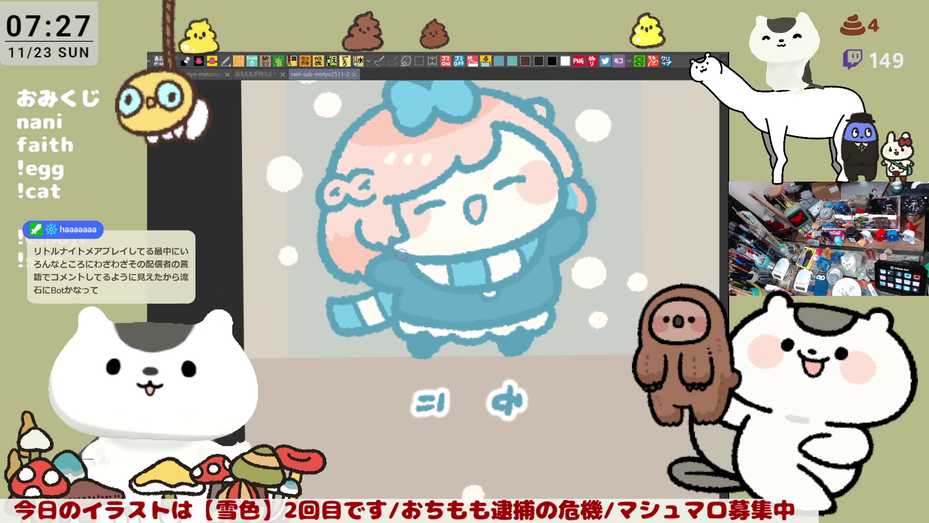
pyautogui.moveTo(390, 242)
pyautogui.mouseDown()
pyautogui.moveTo(414, 251)
pyautogui.moveTo(393, 247)
pyautogui.mouseUp()
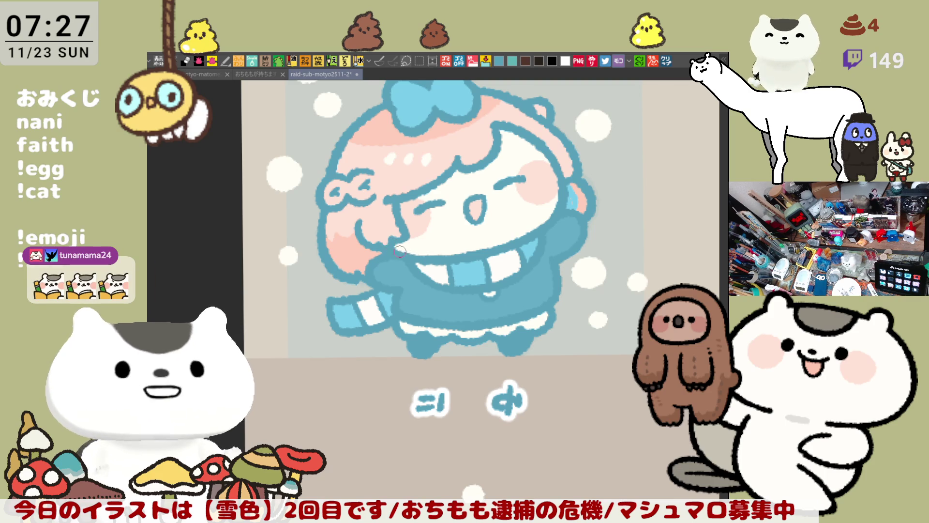
pyautogui.press('h')
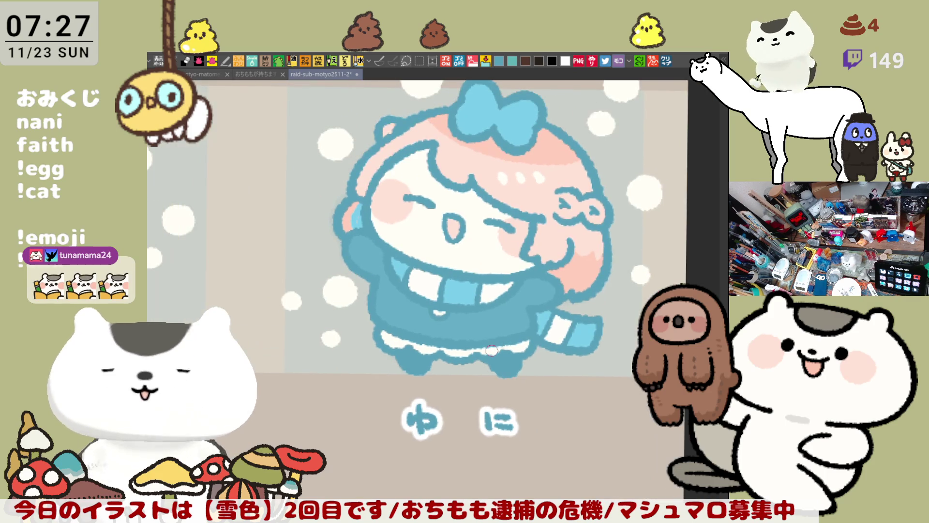
pyautogui.scroll(-5, 491, 353)
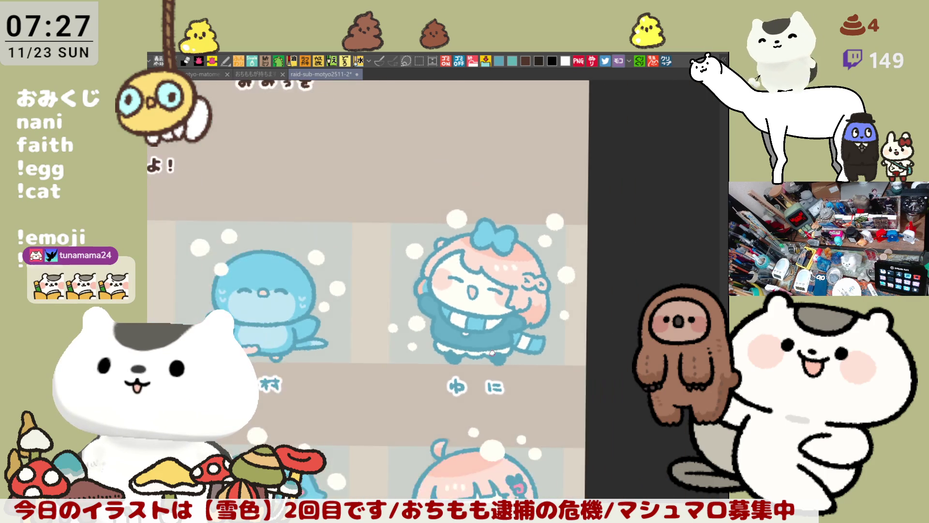
pyautogui.scroll(-5, 492, 353)
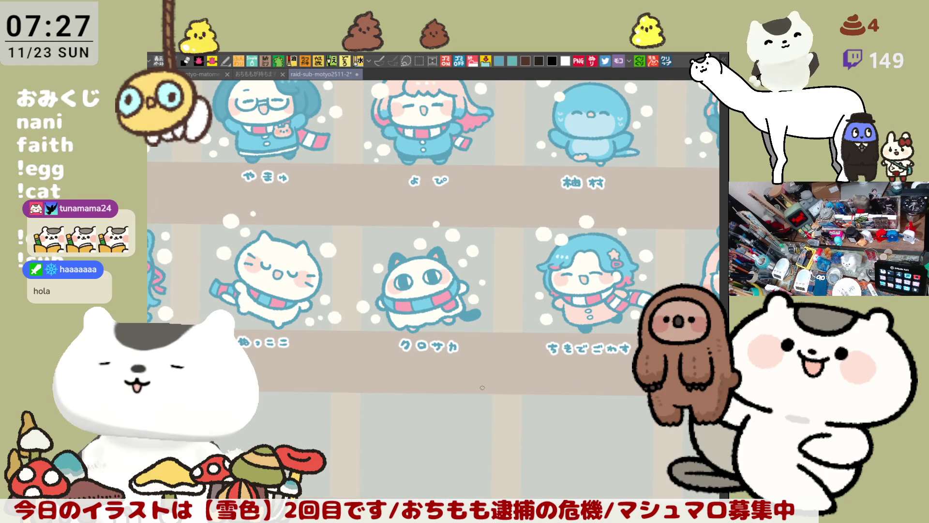
pyautogui.scroll(-1, 483, 382)
pyautogui.scroll(2, 553, 356)
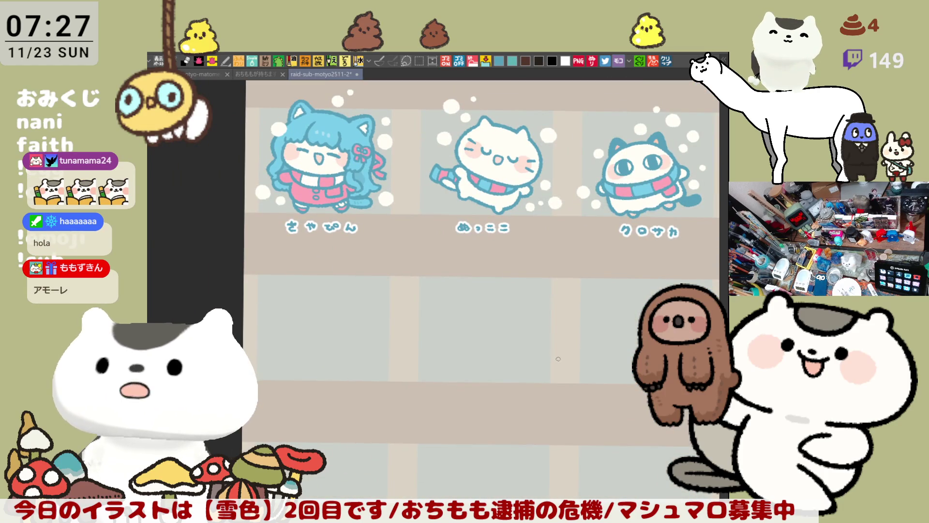
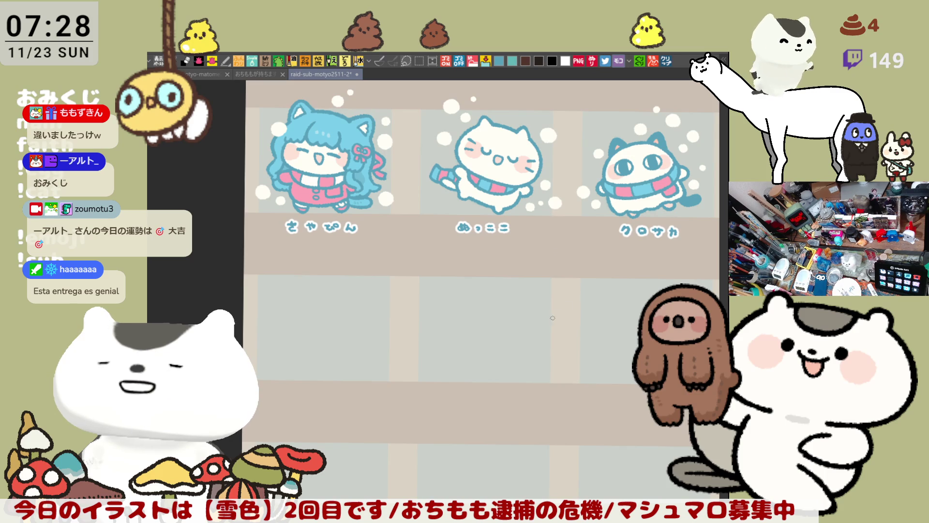
# Step: Zoom in and pan to the blank label under the second long cat in the top row
pyautogui.scroll(-10, 550, 318)
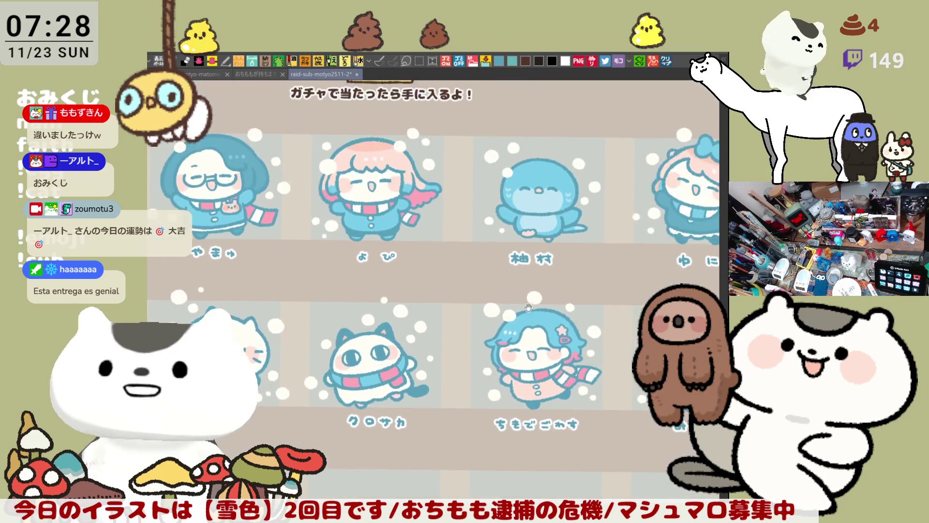
pyautogui.scroll(5, 488, 378)
pyautogui.scroll(5, 491, 309)
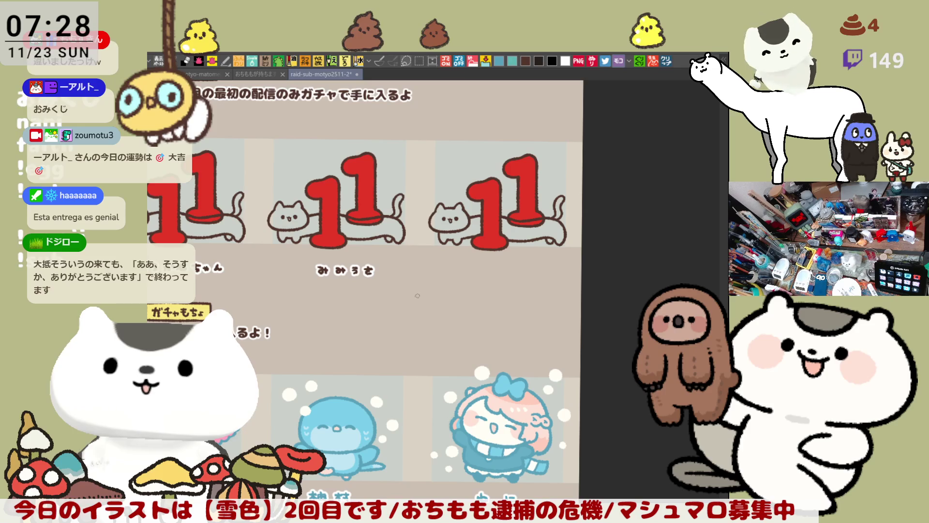
pyautogui.scroll(6, 485, 288)
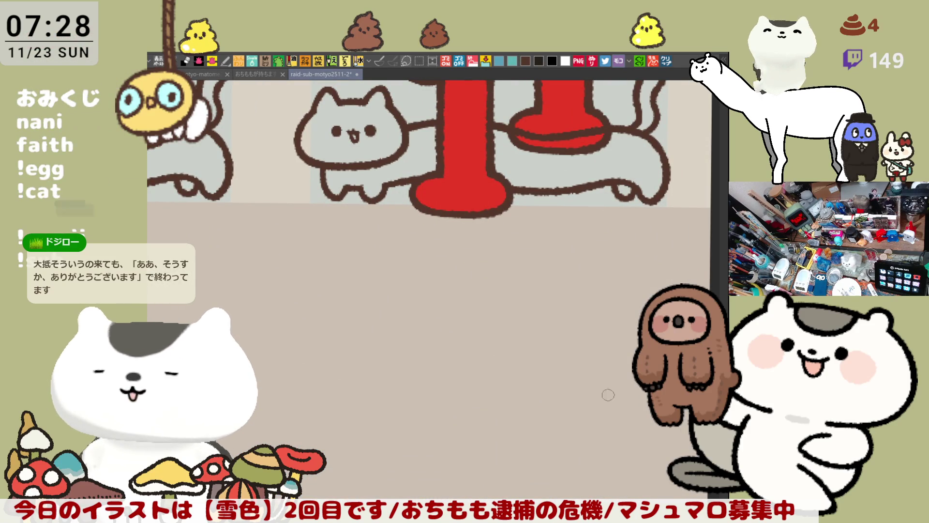
pyautogui.moveTo(473, 393)
pyautogui.mouseDown()
pyautogui.moveTo(605, 398)
pyautogui.moveTo(520, 345)
pyautogui.moveTo(540, 305)
pyautogui.moveTo(453, 278)
pyautogui.mouseUp()
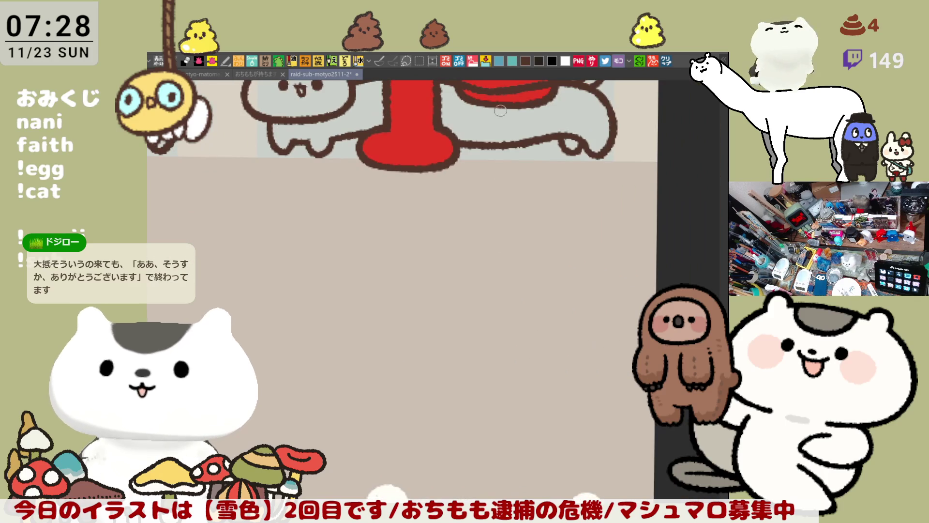
pyautogui.moveTo(402, 224)
pyautogui.mouseDown()
pyautogui.moveTo(495, 201)
pyautogui.moveTo(483, 184)
pyautogui.moveTo(458, 204)
pyautogui.moveTo(472, 213)
pyautogui.moveTo(502, 196)
pyautogui.moveTo(490, 215)
pyautogui.moveTo(523, 196)
pyautogui.moveTo(543, 210)
pyautogui.moveTo(541, 194)
pyautogui.moveTo(542, 209)
pyautogui.moveTo(512, 223)
pyautogui.mouseUp()
# Step: Continue brushing the name's characters under the second cat, undoing stray and misdrawn strokes
pyautogui.hotkey('ctrl', 'z')
pyautogui.click(523, 202)
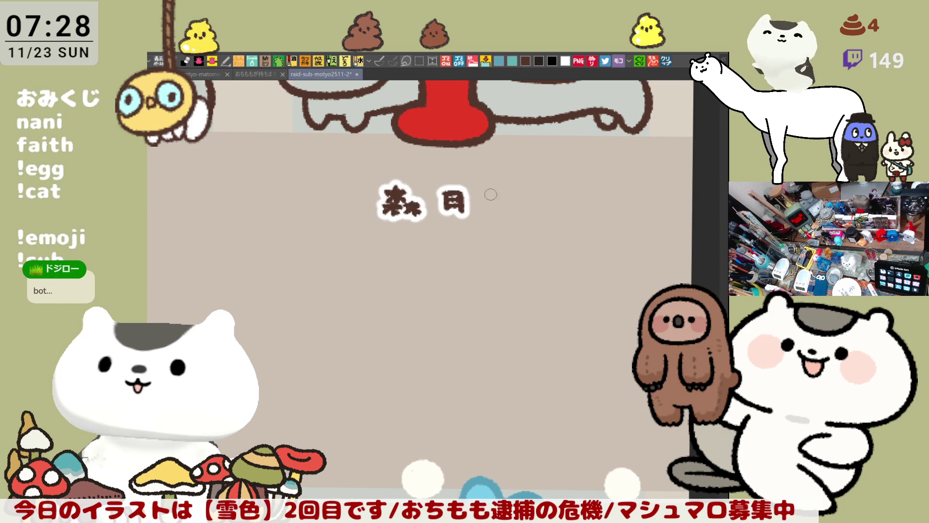
pyautogui.moveTo(498, 190)
pyautogui.mouseDown()
pyautogui.moveTo(509, 215)
pyautogui.moveTo(509, 197)
pyautogui.moveTo(537, 197)
pyautogui.moveTo(538, 212)
pyautogui.moveTo(561, 200)
pyautogui.moveTo(563, 213)
pyautogui.moveTo(583, 198)
pyautogui.moveTo(579, 217)
pyautogui.moveTo(588, 194)
pyautogui.mouseUp()
pyautogui.hotkey('ctrl', 'z')
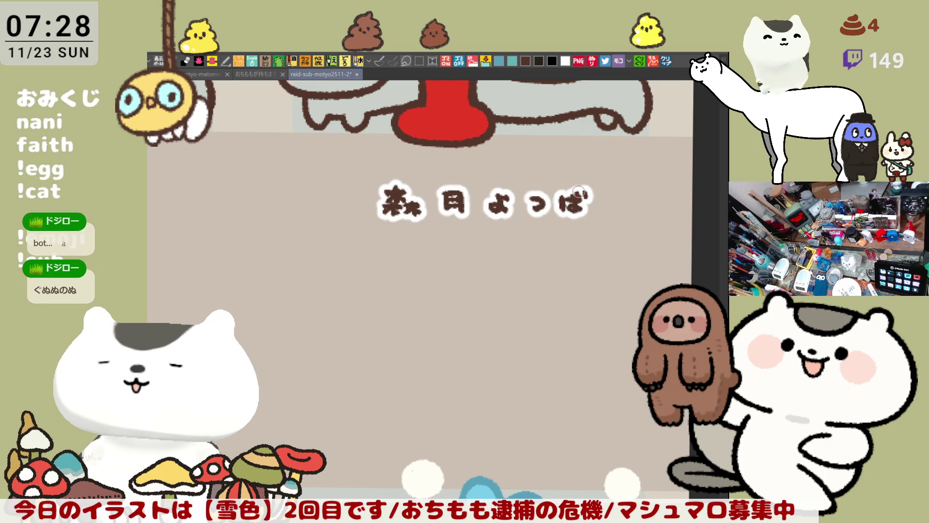
# Step: Shift the whole lettered name slightly left, deselect, and save the sticker sheet
pyautogui.press('m')
pyautogui.moveTo(655, 291)
pyautogui.mouseDown()
pyautogui.moveTo(504, 193)
pyautogui.moveTo(354, 163)
pyautogui.mouseUp()
pyautogui.moveTo(569, 230); pyautogui.dragTo(547, 230)
pyautogui.hotkey('ctrl', 'd')
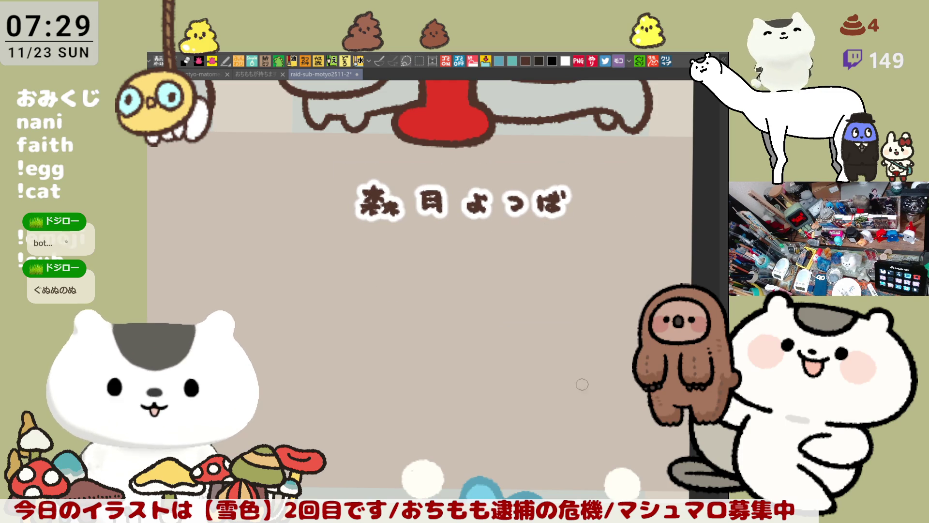
pyautogui.hotkey('ctrl', 's')
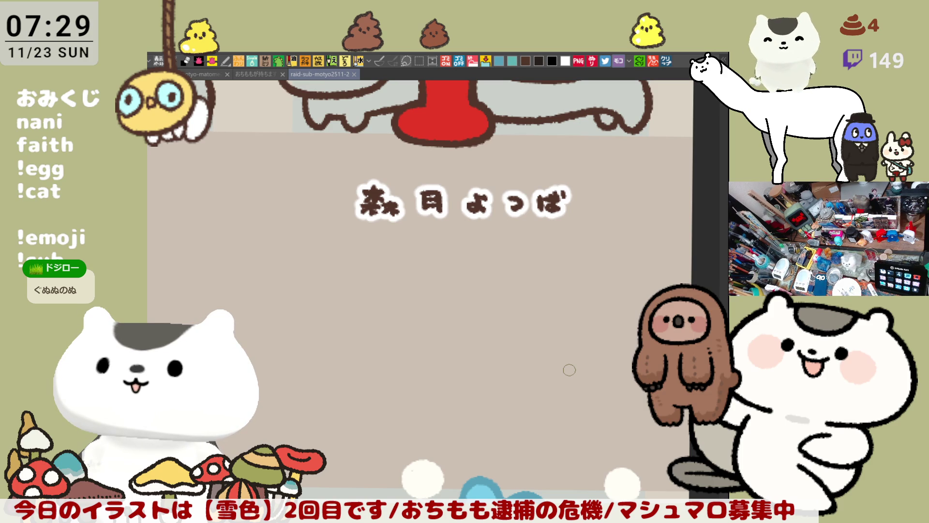
# Step: Nudge the name's last character slightly right and down, then deselect
pyautogui.press('m')
pyautogui.moveTo(636, 311); pyautogui.dragTo(529, 162)
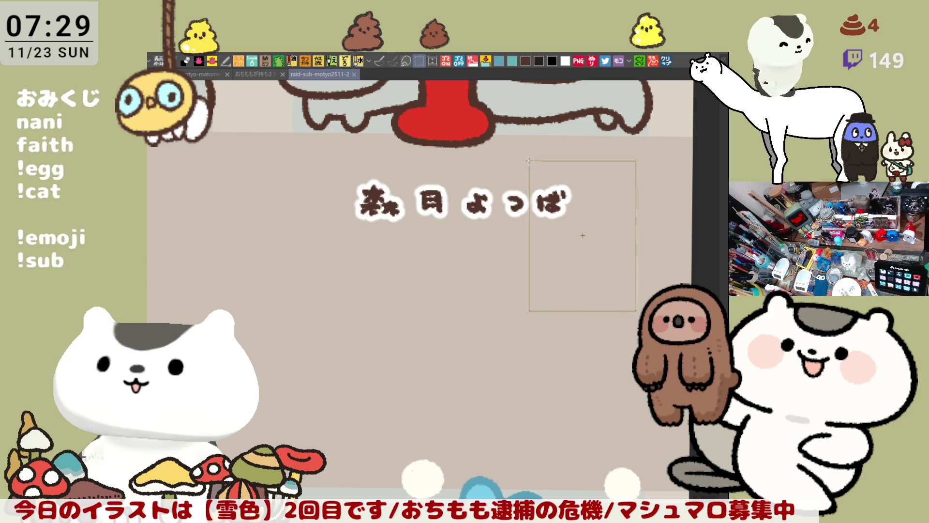
pyautogui.click(622, 328)
pyautogui.moveTo(561, 228); pyautogui.dragTo(567, 229)
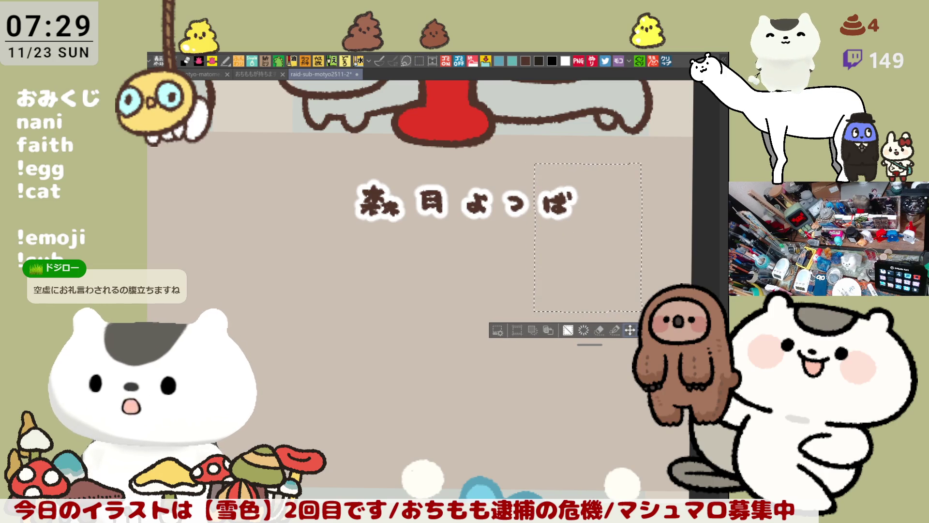
pyautogui.hotkey('ctrl', 'd')
pyautogui.scroll(-5, 665, 466)
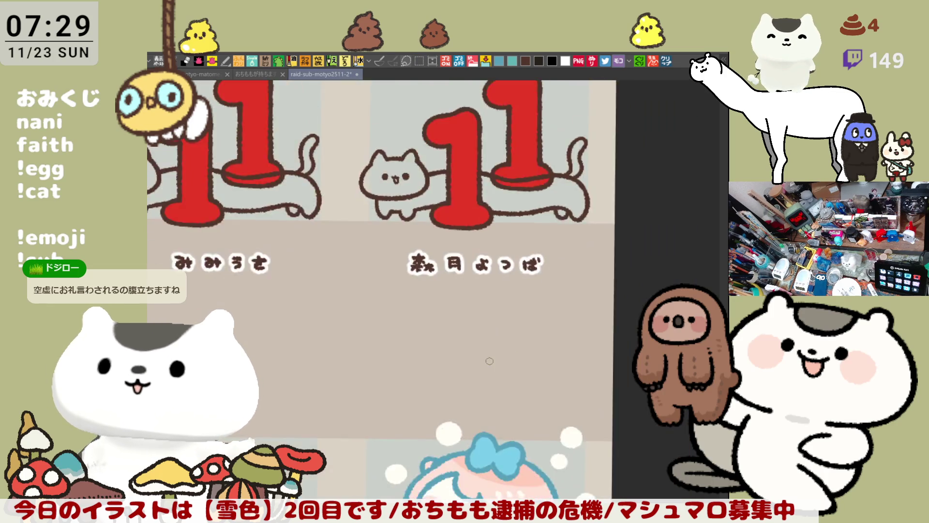
# Step: Pan to the empty slots below the scarf characters and start the first name in brown
pyautogui.scroll(3, 341, 450)
pyautogui.scroll(4, 342, 450)
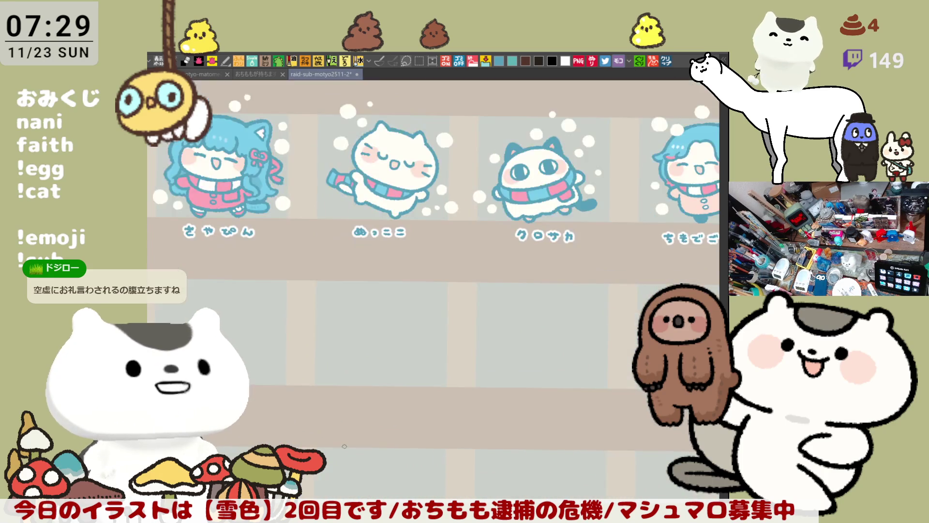
pyautogui.moveTo(353, 432); pyautogui.dragTo(405, 402)
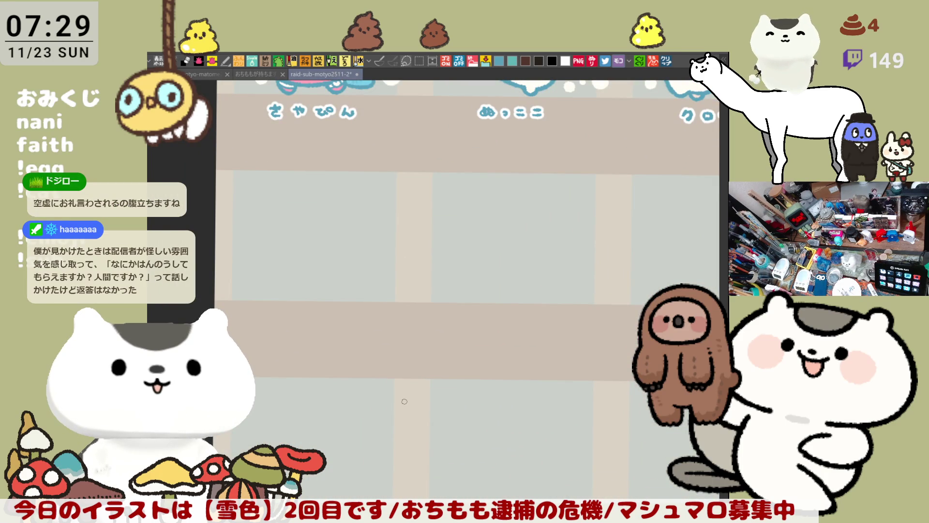
pyautogui.scroll(2, 401, 401)
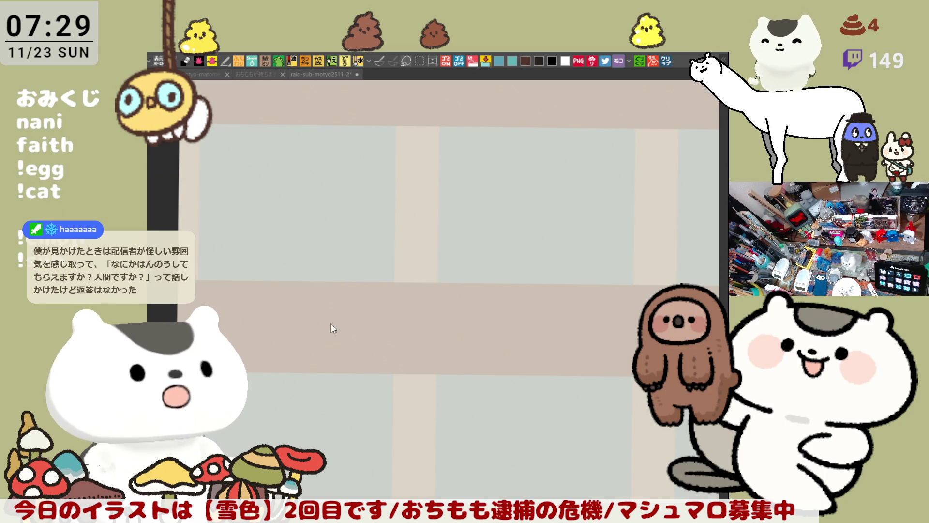
pyautogui.scroll(1, 290, 329)
pyautogui.scroll(2, 450, 334)
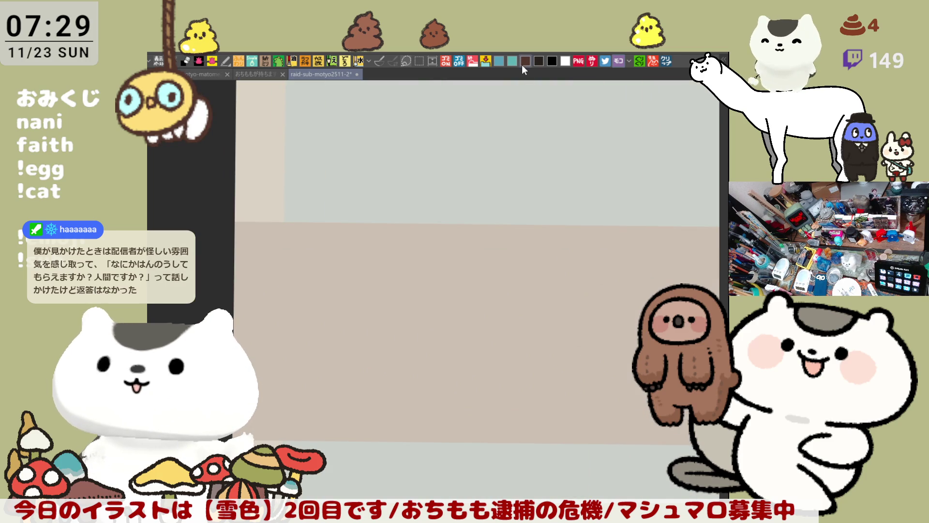
pyautogui.moveTo(409, 255)
pyautogui.mouseDown()
pyautogui.moveTo(402, 270)
pyautogui.moveTo(420, 270)
pyautogui.moveTo(431, 283)
pyautogui.moveTo(476, 268)
pyautogui.moveTo(484, 293)
pyautogui.mouseUp()
pyautogui.hotkey('ctrl', 'z')
# Step: Finish the first name with ぎ and ん, then begin the name under the neighbouring slot
pyautogui.moveTo(486, 260); pyautogui.dragTo(490, 269)
pyautogui.moveTo(493, 258)
pyautogui.mouseDown()
pyautogui.moveTo(516, 288)
pyautogui.moveTo(556, 270)
pyautogui.moveTo(547, 283)
pyautogui.moveTo(610, 287)
pyautogui.mouseUp()
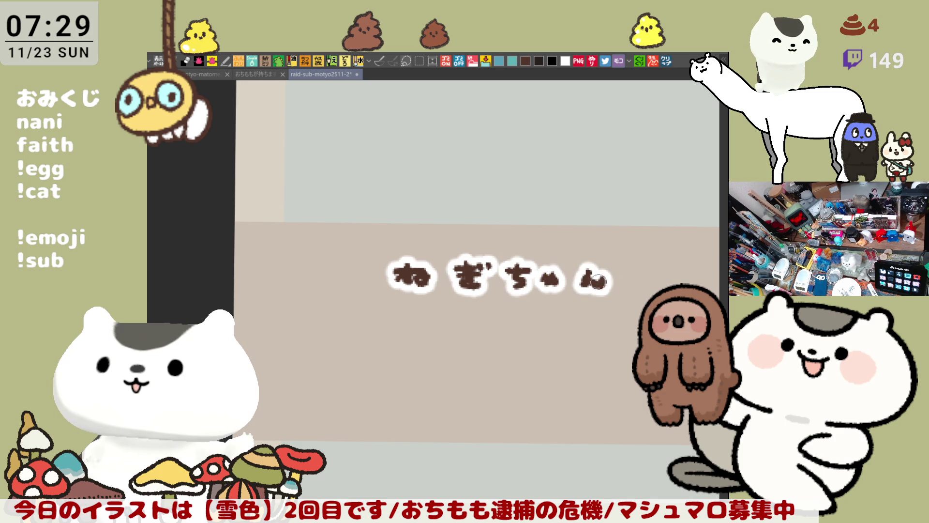
pyautogui.moveTo(678, 328); pyautogui.dragTo(410, 311)
pyautogui.moveTo(646, 282); pyautogui.dragTo(340, 286)
pyautogui.moveTo(462, 247)
pyautogui.mouseDown()
pyautogui.moveTo(450, 275)
pyautogui.moveTo(484, 258)
pyautogui.moveTo(516, 281)
pyautogui.moveTo(546, 267)
pyautogui.moveTo(565, 283)
pyautogui.moveTo(515, 271)
pyautogui.moveTo(522, 283)
pyautogui.moveTo(571, 273)
pyautogui.moveTo(578, 285)
pyautogui.moveTo(592, 269)
pyautogui.moveTo(624, 283)
pyautogui.moveTo(650, 278)
pyautogui.mouseUp()
# Step: Move the second new name left so it sits centred under its slot
pyautogui.press('m')
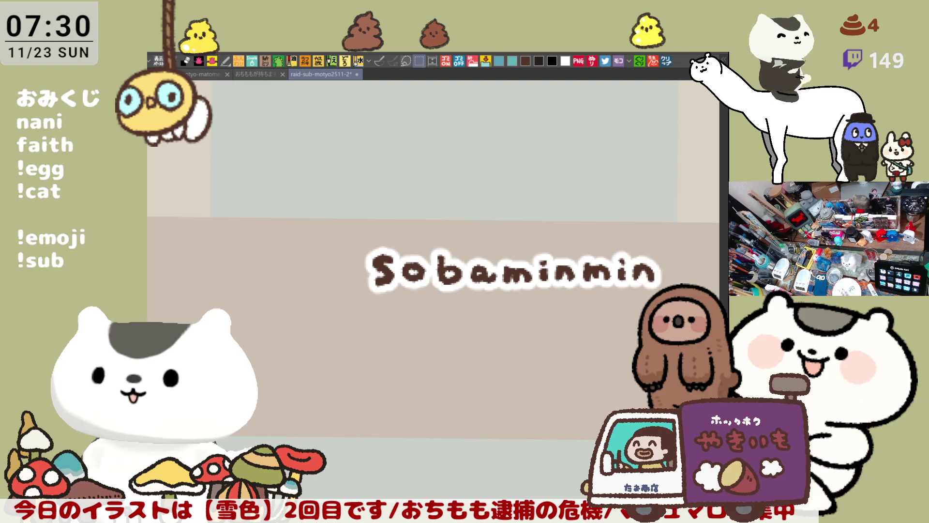
pyautogui.moveTo(672, 319)
pyautogui.mouseDown()
pyautogui.moveTo(335, 222)
pyautogui.moveTo(332, 210)
pyautogui.mouseUp()
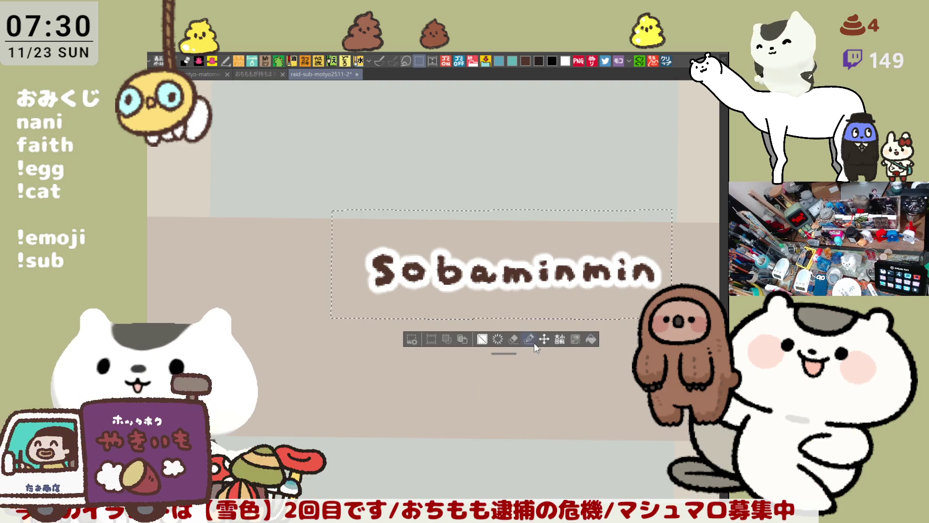
pyautogui.moveTo(567, 304); pyautogui.dragTo(523, 302)
pyautogui.scroll(-1, 523, 303)
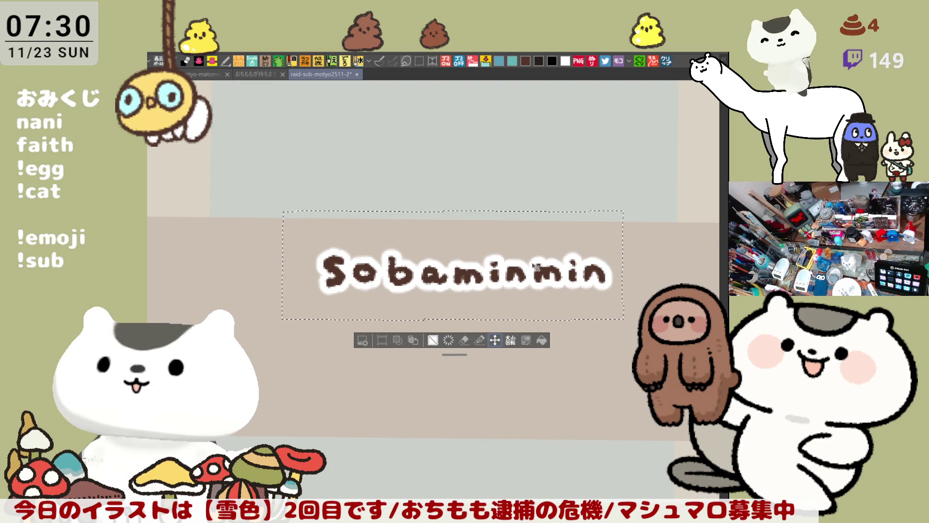
pyautogui.scroll(-4, 534, 267)
pyautogui.hotkey('ctrl', 'd')
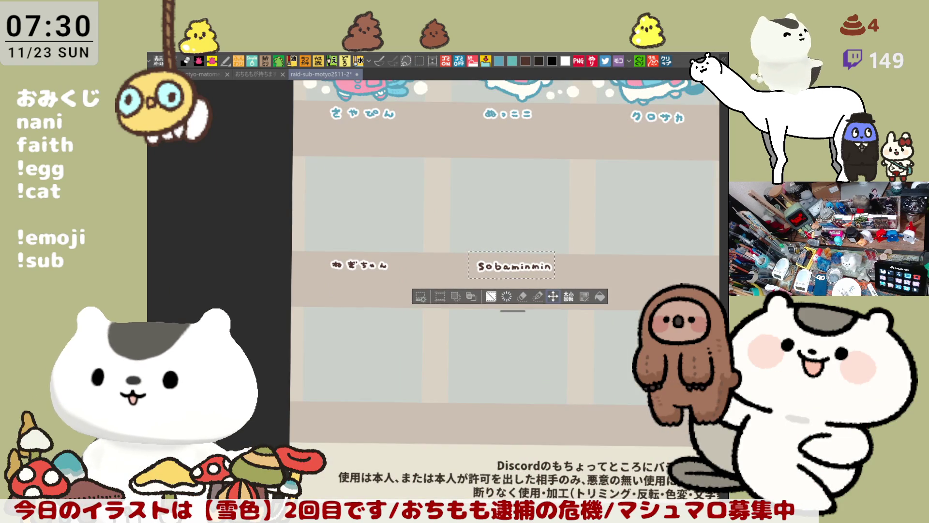
# Step: Recolour both new names light blue, then pan to the next empty label space
pyautogui.moveTo(299, 198); pyautogui.dragTo(618, 319)
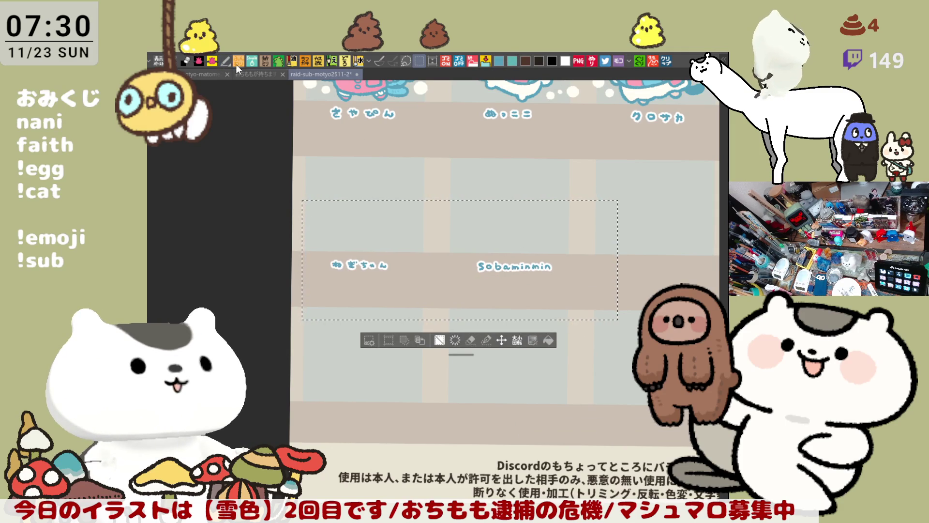
pyautogui.hotkey('ctrl', 'd')
pyautogui.moveTo(617, 159)
pyautogui.mouseDown()
pyautogui.moveTo(544, 253)
pyautogui.moveTo(511, 210)
pyautogui.moveTo(529, 309)
pyautogui.mouseUp()
pyautogui.scroll(5, 492, 362)
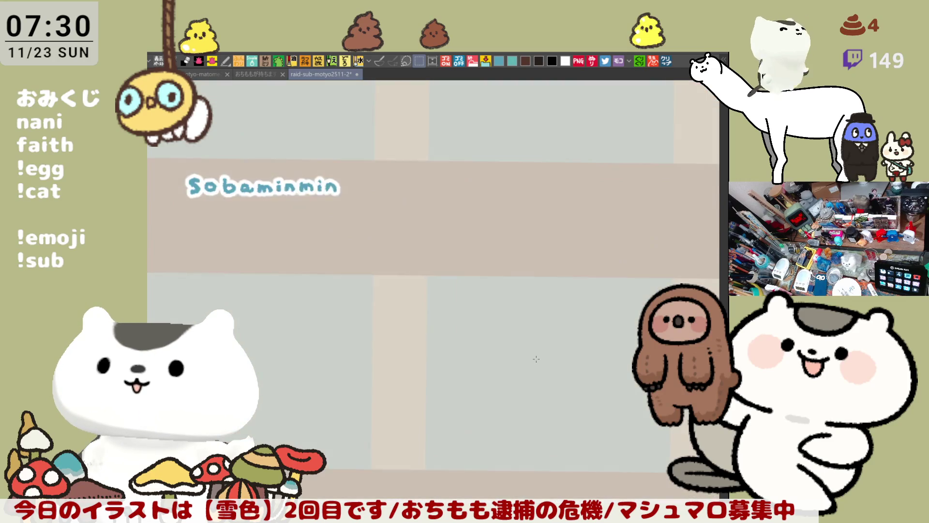
pyautogui.press('b')
pyautogui.scroll(3, 529, 311)
pyautogui.hscroll(3, 535, 317)
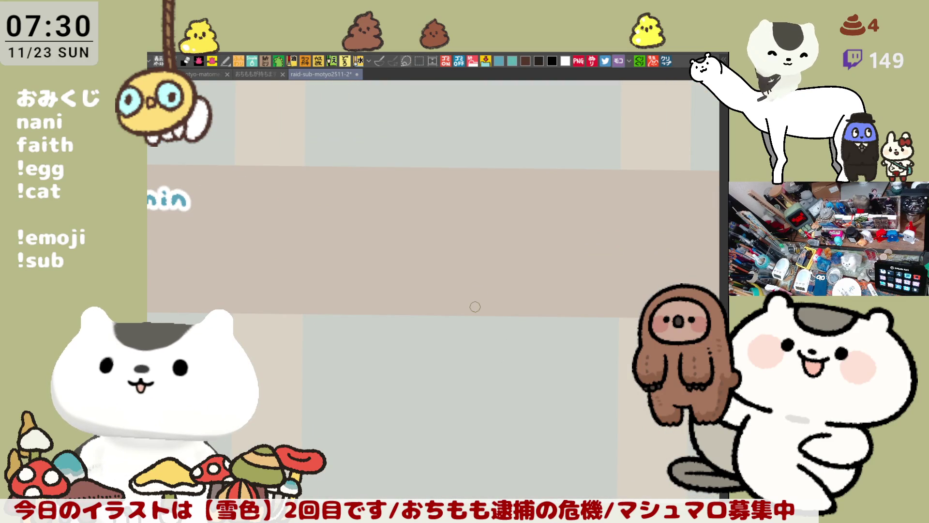
pyautogui.scroll(2, 475, 306)
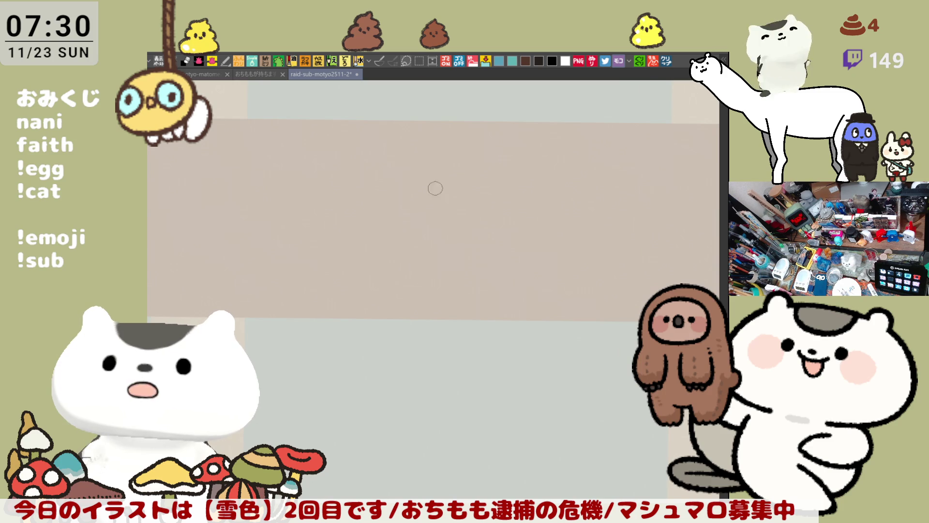
# Step: Letter the name サオリン in light blue in the empty label band
pyautogui.moveTo(402, 156)
pyautogui.mouseDown()
pyautogui.moveTo(403, 169)
pyautogui.moveTo(421, 182)
pyautogui.mouseUp()
pyautogui.hotkey('ctrl', 'z')
pyautogui.hotkey('ctrl', 'z')
pyautogui.hotkey('ctrl', 'z')
pyautogui.moveTo(419, 158)
pyautogui.mouseDown()
pyautogui.moveTo(410, 189)
pyautogui.moveTo(422, 165)
pyautogui.moveTo(498, 165)
pyautogui.moveTo(477, 189)
pyautogui.mouseUp()
pyautogui.moveTo(481, 168); pyautogui.dragTo(469, 176)
pyautogui.moveTo(527, 160)
pyautogui.mouseDown()
pyautogui.moveTo(537, 186)
pyautogui.moveTo(600, 168)
pyautogui.mouseUp()
pyautogui.hotkey('ctrl', 'z')
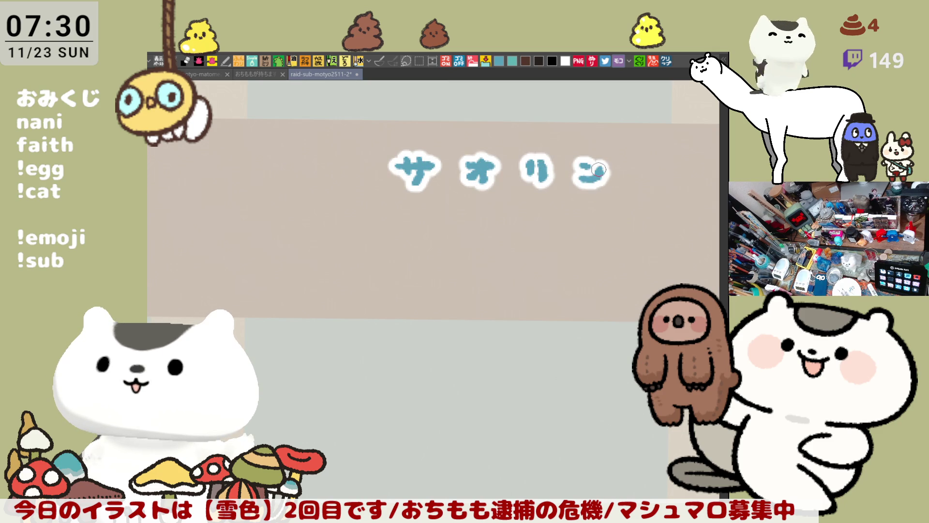
# Step: Select the new blue name and move it left to centre it
pyautogui.press('m')
pyautogui.scroll(3, 434, 242)
pyautogui.moveTo(310, 209); pyautogui.dragTo(651, 372)
pyautogui.click(523, 393)
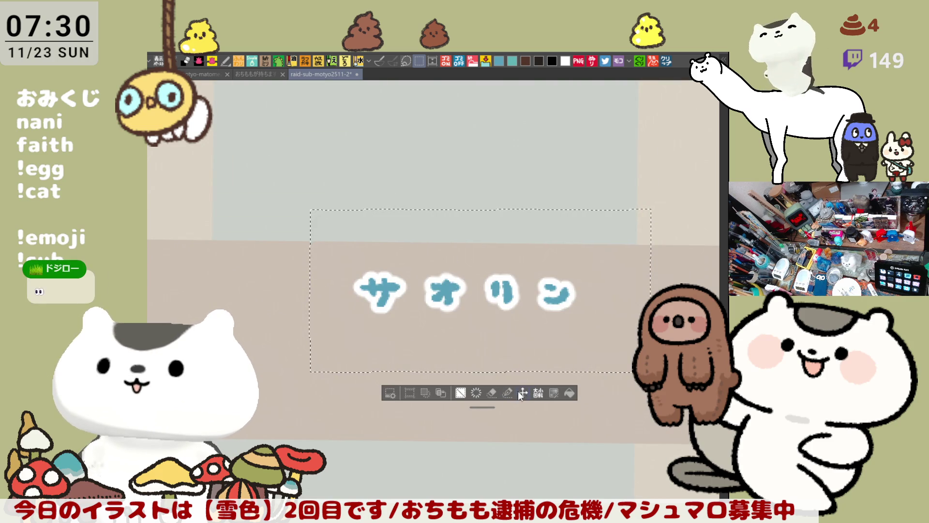
pyautogui.moveTo(543, 320); pyautogui.dragTo(496, 322)
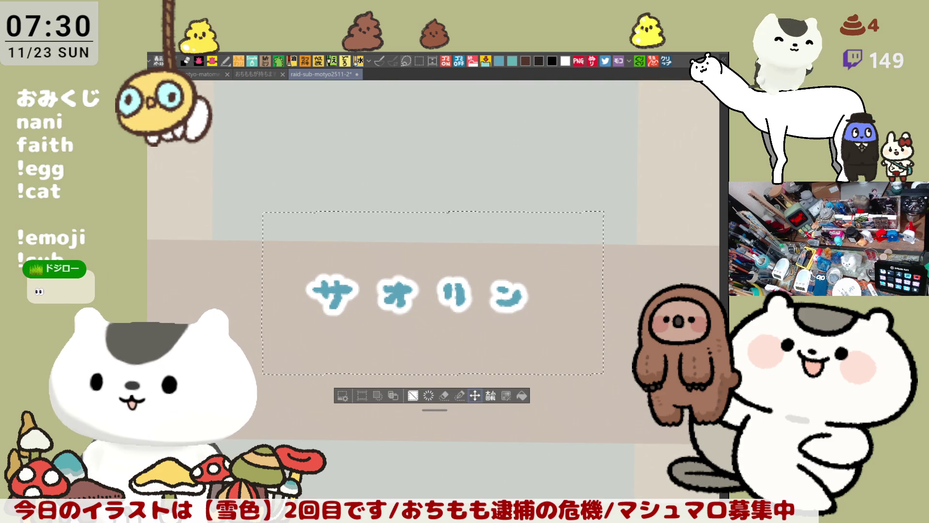
# Step: Nudge the サオリン label up slightly, deselect, and zoom out
pyautogui.hotkey('ctrl', 'd')
pyautogui.scroll(-5, 629, 435)
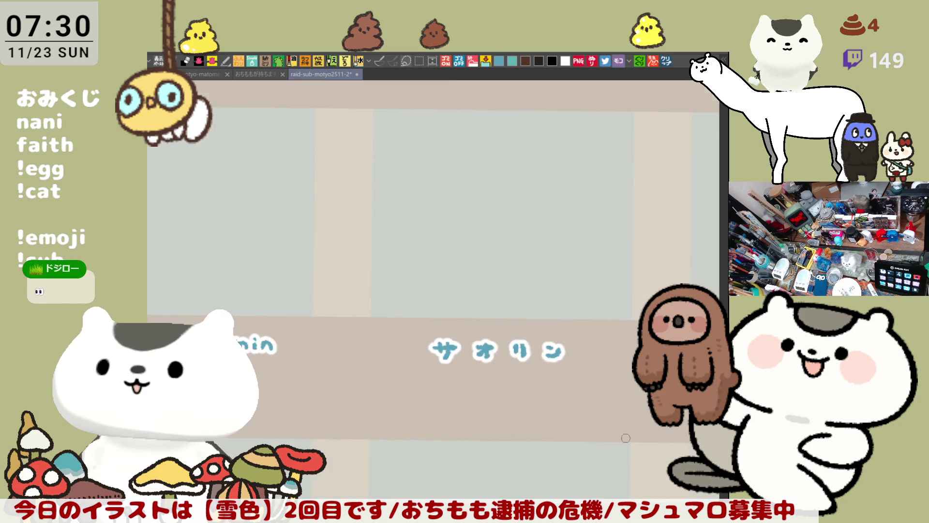
pyautogui.scroll(-2, 511, 385)
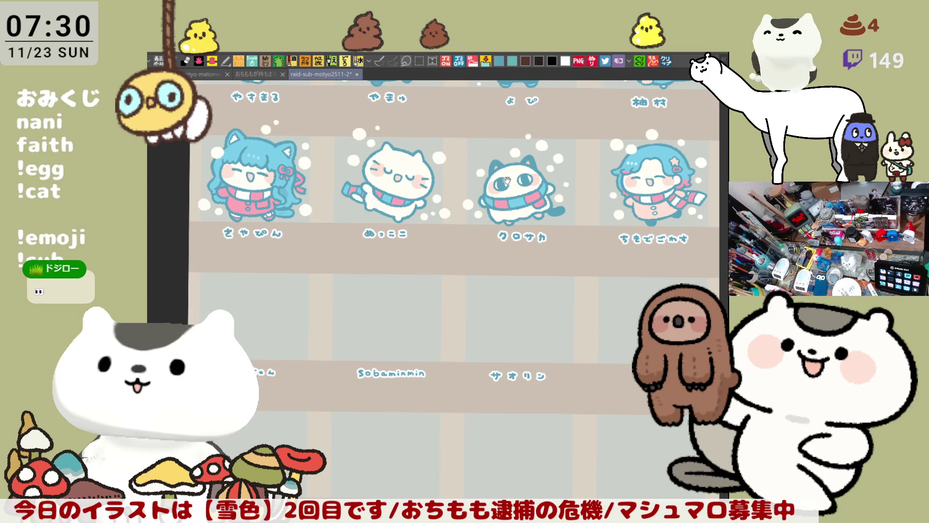
pyautogui.scroll(-3, 511, 386)
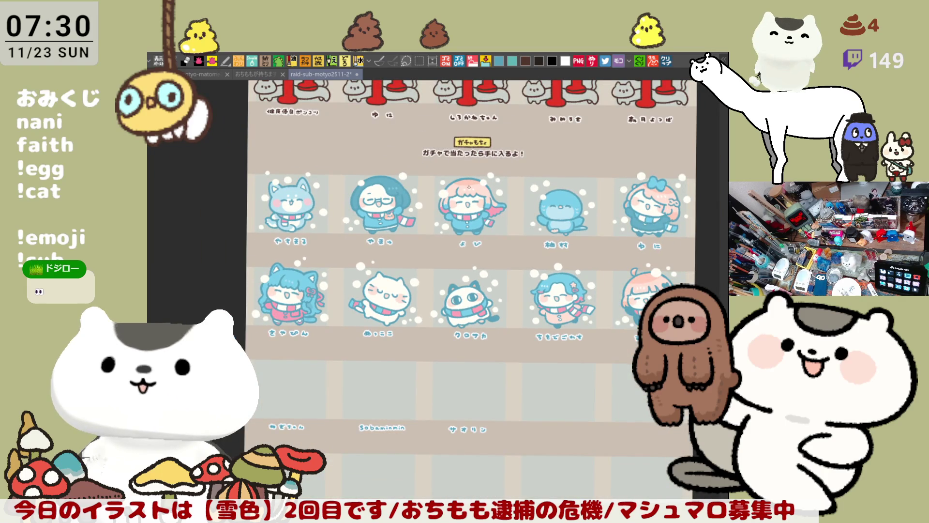
# Step: Zoom onto the first long-cat banner and remove the red 11 figures
pyautogui.scroll(2, 469, 187)
pyautogui.scroll(2, 434, 254)
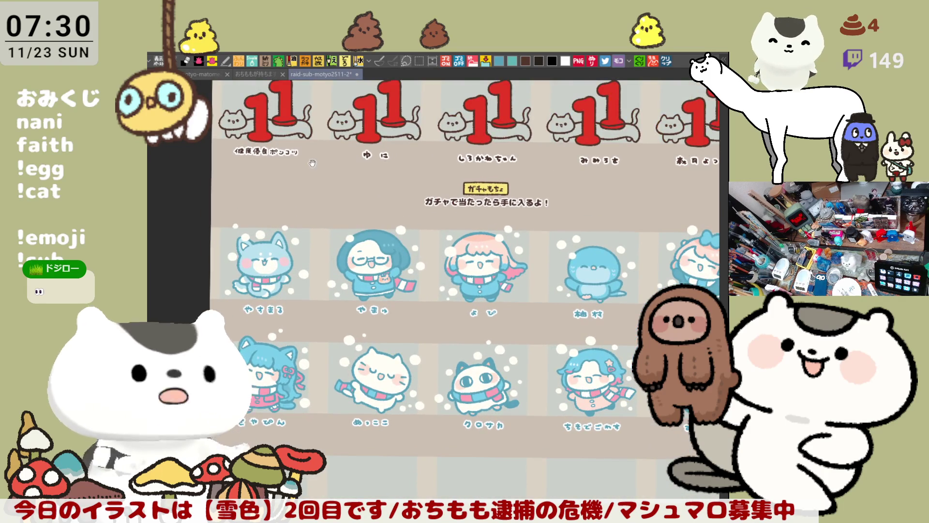
pyautogui.moveTo(312, 164); pyautogui.dragTo(282, 248)
pyautogui.scroll(5, 282, 249)
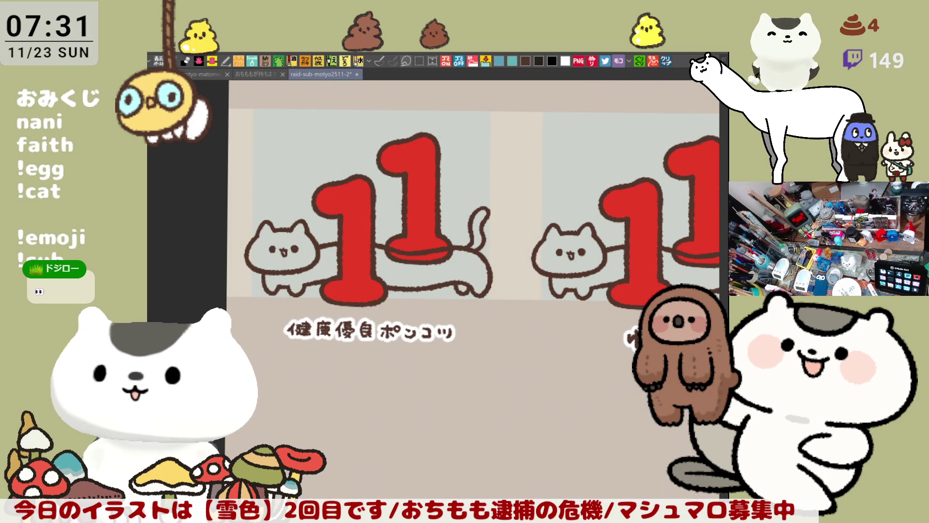
pyautogui.hotkey('ctrl', 'z')
pyautogui.hotkey('ctrl', 'z')
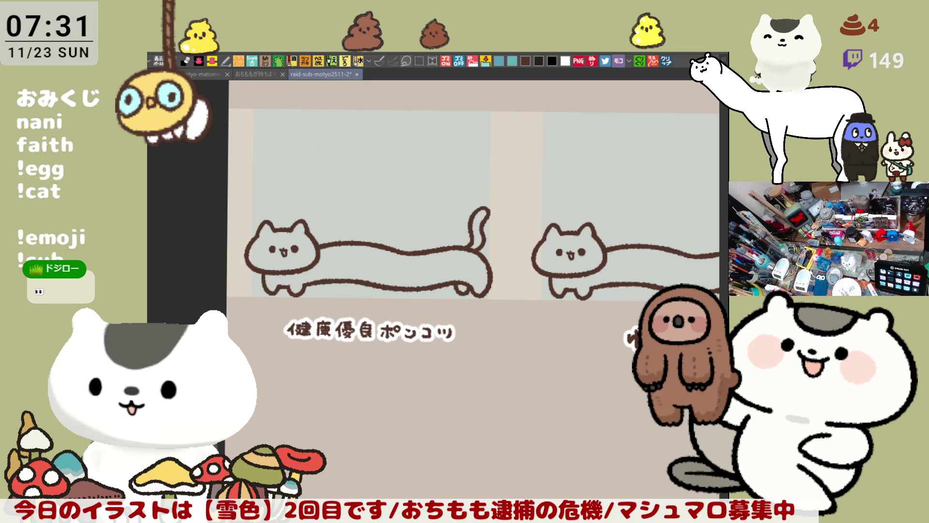
# Step: Zoom in on the first long cat and fill its head and body white with Lasso Fill
pyautogui.scroll(3, 291, 213)
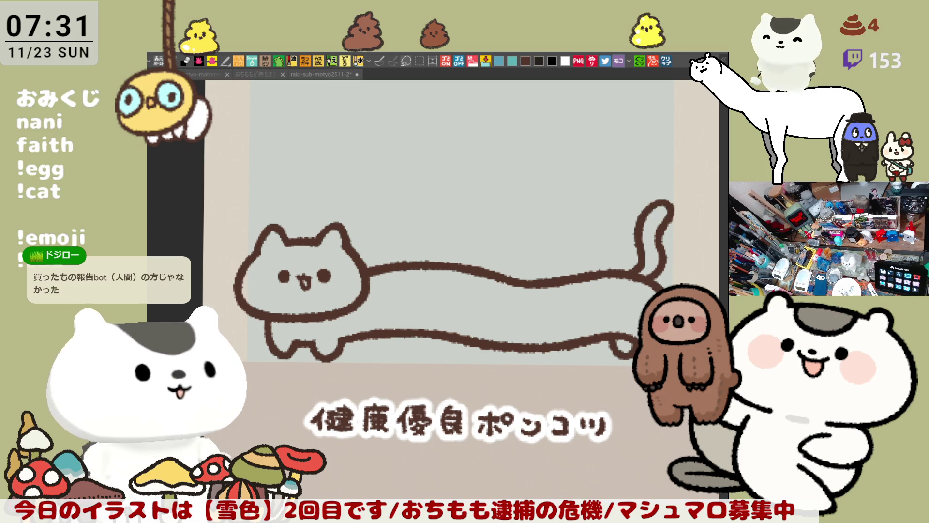
pyautogui.scroll(-1, 426, 344)
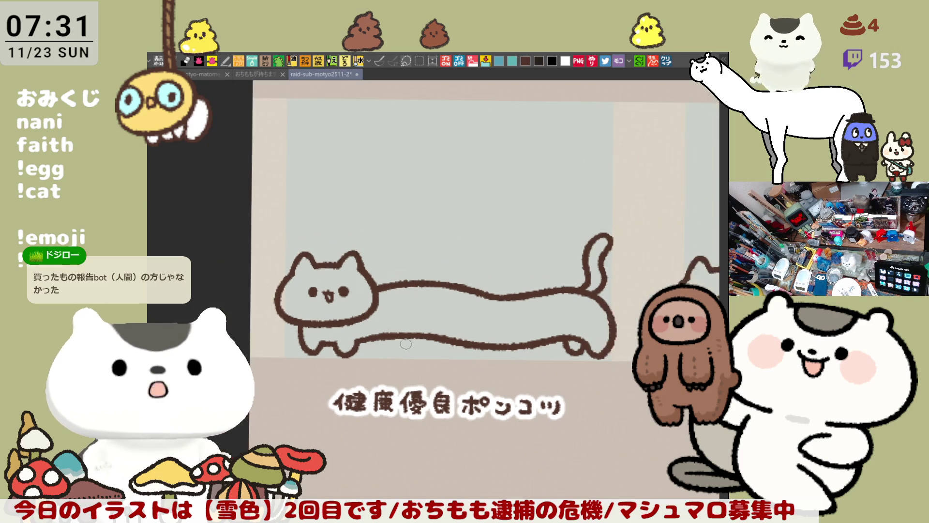
pyautogui.scroll(3, 412, 344)
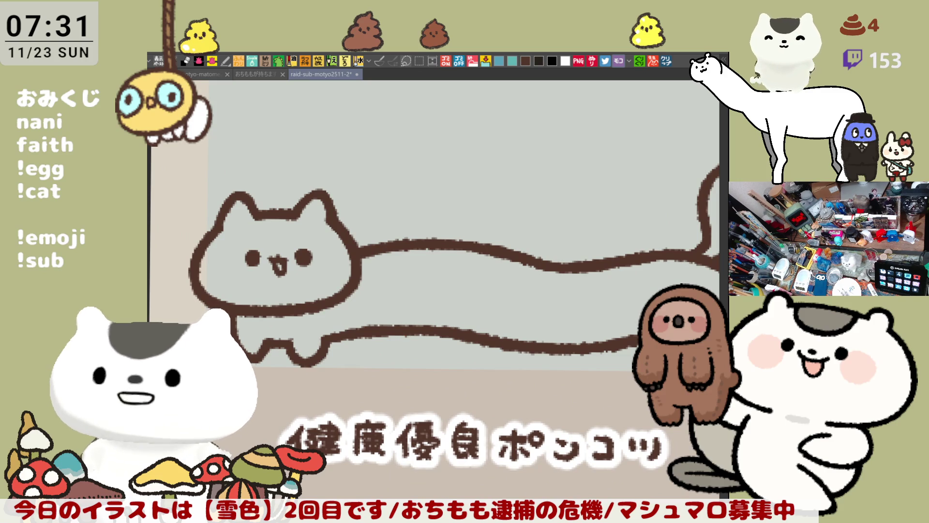
pyautogui.scroll(-1, 604, 373)
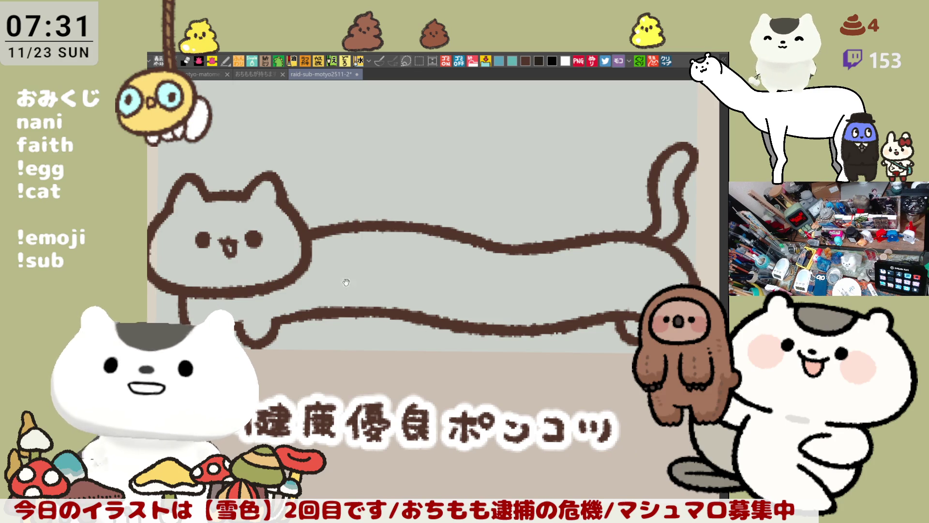
pyautogui.scroll(1, 380, 291)
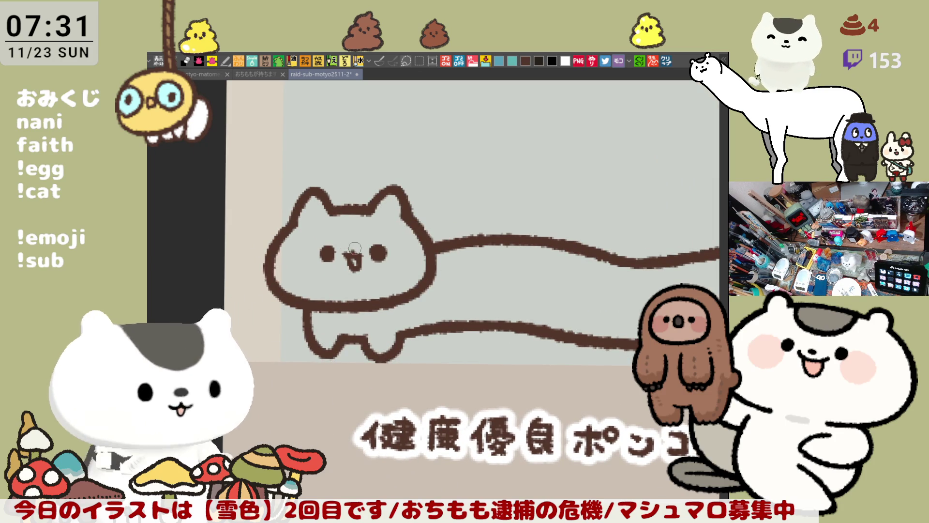
pyautogui.hscroll(5, 353, 249)
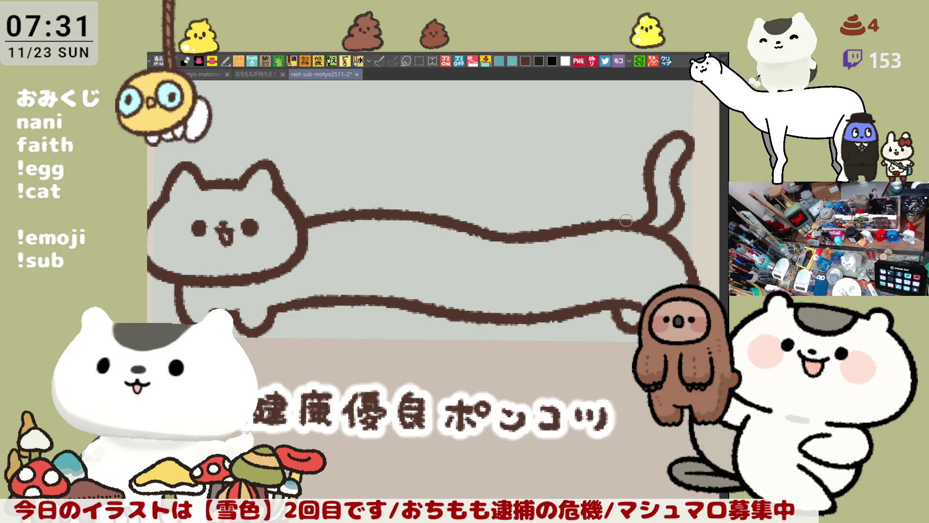
pyautogui.scroll(1, 648, 294)
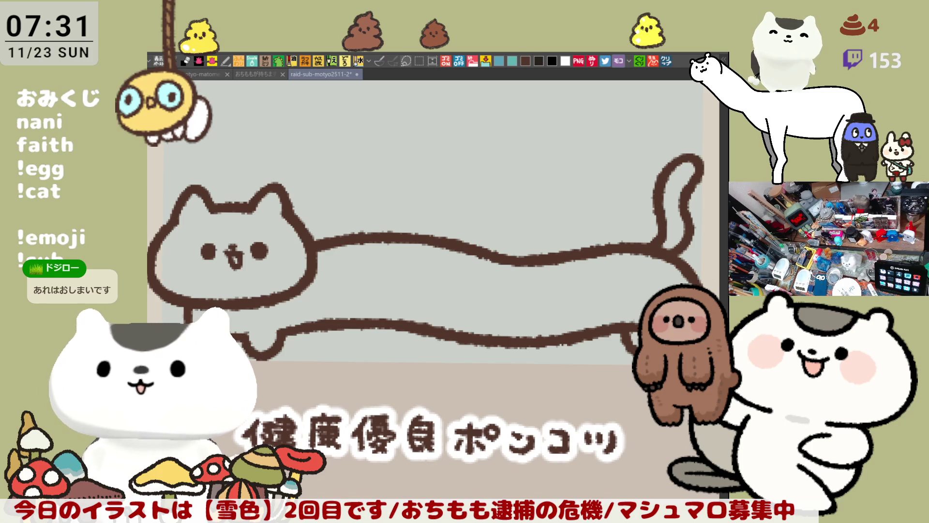
pyautogui.moveTo(341, 399); pyautogui.dragTo(369, 411)
pyautogui.moveTo(202, 221)
pyautogui.mouseDown()
pyautogui.moveTo(366, 143)
pyautogui.moveTo(665, 138)
pyautogui.moveTo(710, 213)
pyautogui.moveTo(501, 431)
pyautogui.moveTo(278, 431)
pyautogui.moveTo(174, 300)
pyautogui.mouseUp()
pyautogui.moveTo(202, 155)
pyautogui.mouseDown()
pyautogui.moveTo(283, 395)
pyautogui.moveTo(159, 271)
pyautogui.mouseUp()
pyautogui.moveTo(610, 232)
pyautogui.mouseDown()
pyautogui.moveTo(713, 134)
pyautogui.moveTo(589, 299)
pyautogui.moveTo(600, 271)
pyautogui.mouseUp()
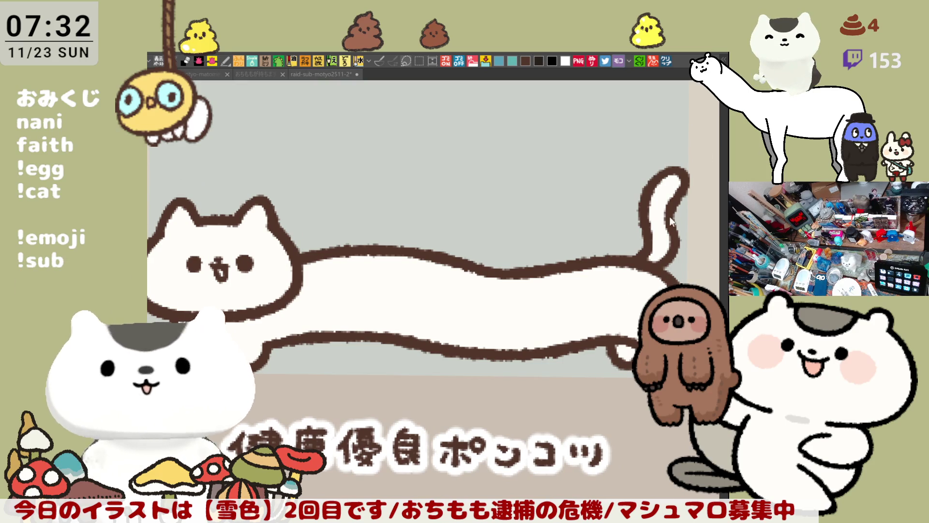
# Step: Fill the long cat's tail orange and zoom in on its head
pyautogui.click(664, 247)
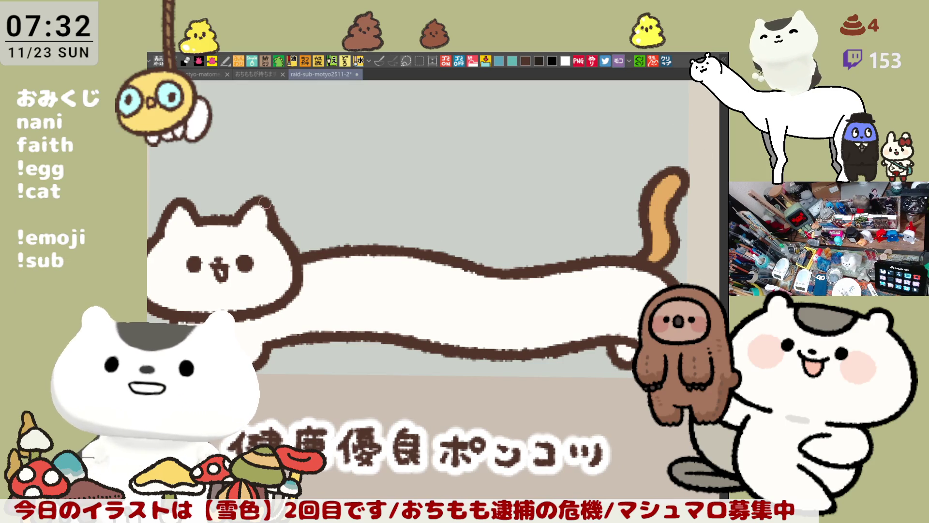
pyautogui.scroll(4, 424, 297)
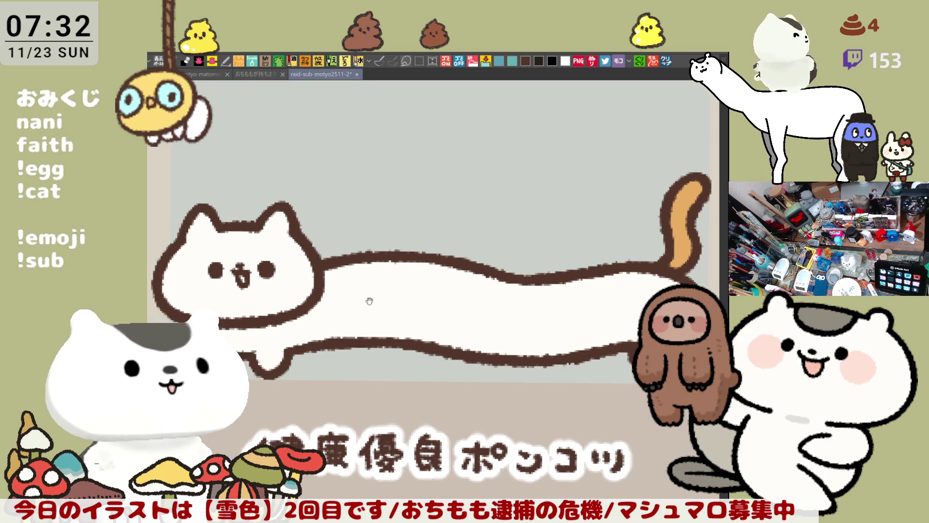
pyautogui.scroll(1, 424, 297)
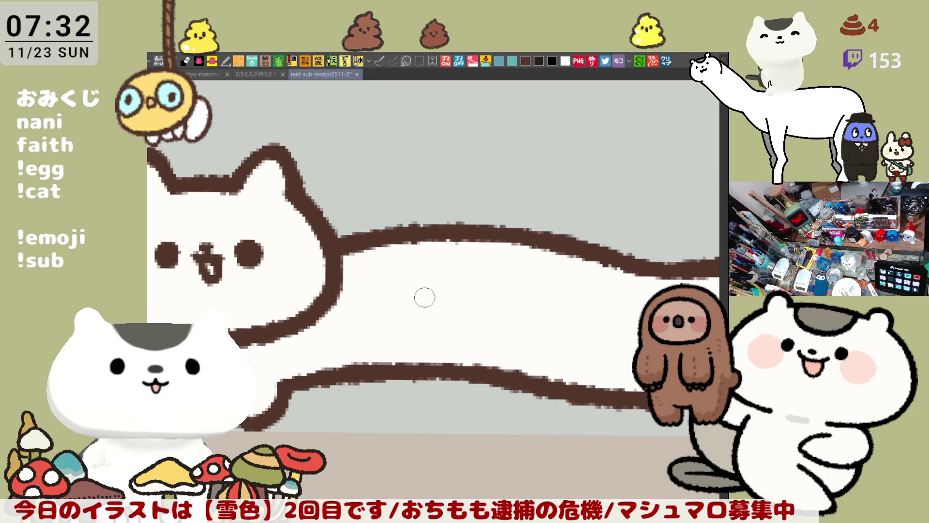
pyautogui.moveTo(339, 238); pyautogui.dragTo(463, 257)
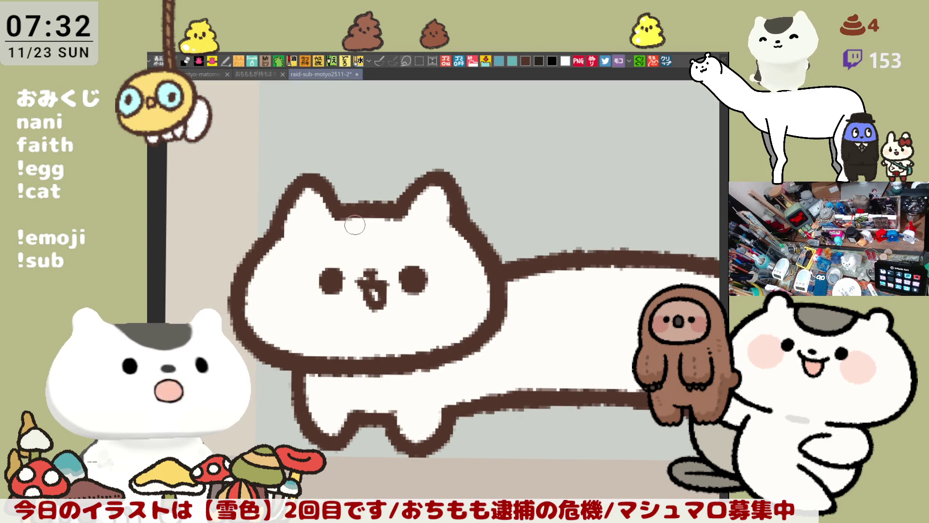
# Step: Outline a patch over the left ear and eye in grey and fill it dark grey
pyautogui.moveTo(347, 214); pyautogui.dragTo(372, 274)
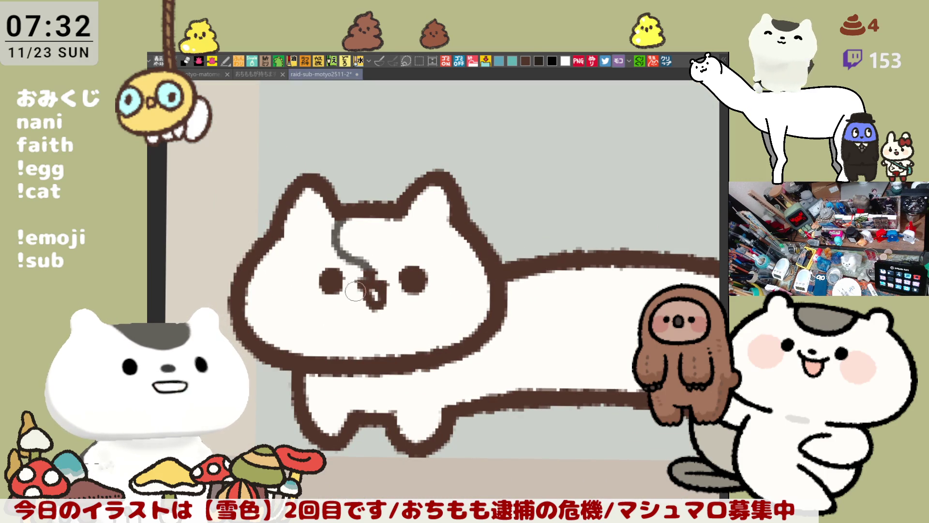
pyautogui.hotkey('ctrl', 'z')
pyautogui.moveTo(334, 219); pyautogui.dragTo(345, 283)
pyautogui.hotkey('ctrl', 'z')
pyautogui.moveTo(333, 222)
pyautogui.mouseDown()
pyautogui.moveTo(363, 259)
pyautogui.moveTo(346, 288)
pyautogui.moveTo(331, 288)
pyautogui.mouseUp()
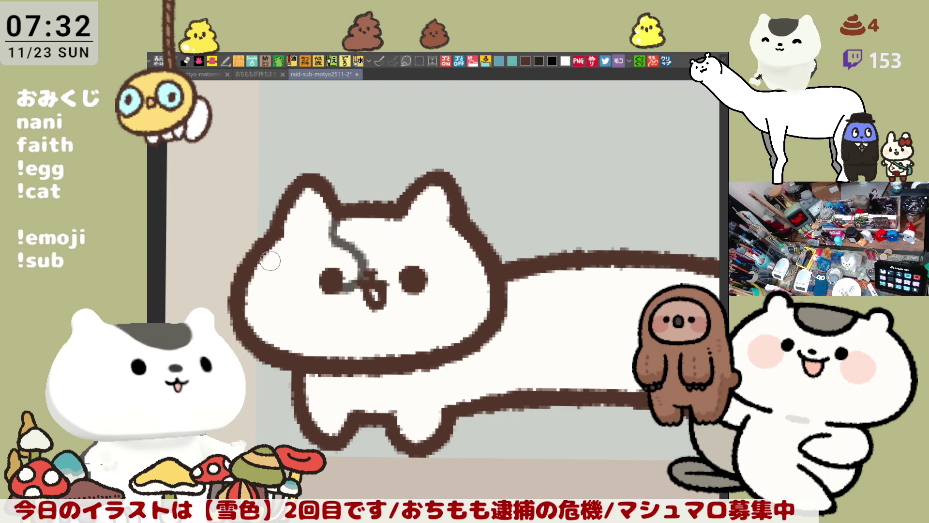
pyautogui.moveTo(259, 272); pyautogui.dragTo(321, 290)
pyautogui.hotkey('ctrl', 'z')
pyautogui.moveTo(261, 253)
pyautogui.mouseDown()
pyautogui.moveTo(310, 306)
pyautogui.moveTo(323, 290)
pyautogui.mouseUp()
pyautogui.hotkey('ctrl', 'z')
pyautogui.click(301, 262)
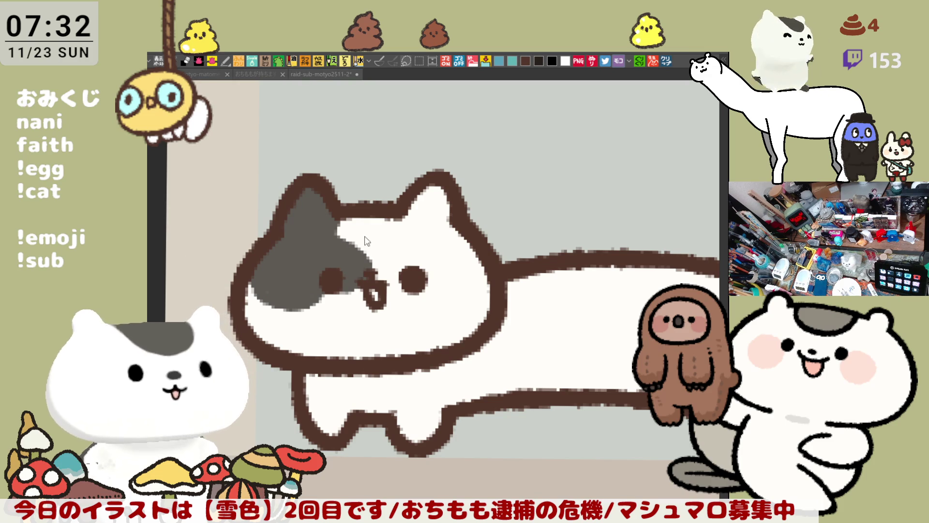
# Step: Paint orange over the forehead and right eye, plus dark patches on the right ear and beside the eye
pyautogui.moveTo(334, 223)
pyautogui.mouseDown()
pyautogui.moveTo(406, 259)
pyautogui.moveTo(399, 271)
pyautogui.moveTo(426, 294)
pyautogui.moveTo(436, 282)
pyautogui.mouseUp()
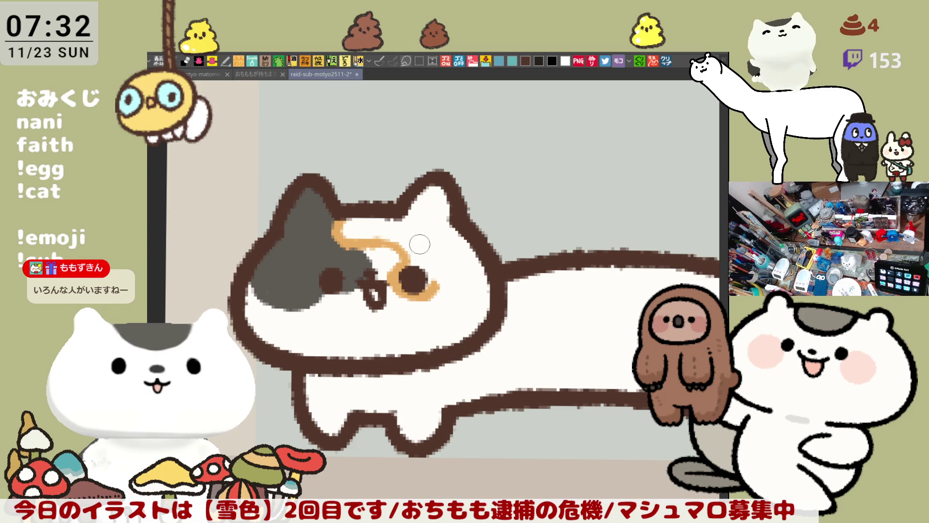
pyautogui.moveTo(420, 228)
pyautogui.mouseDown()
pyautogui.moveTo(412, 218)
pyautogui.moveTo(436, 285)
pyautogui.moveTo(418, 230)
pyautogui.mouseUp()
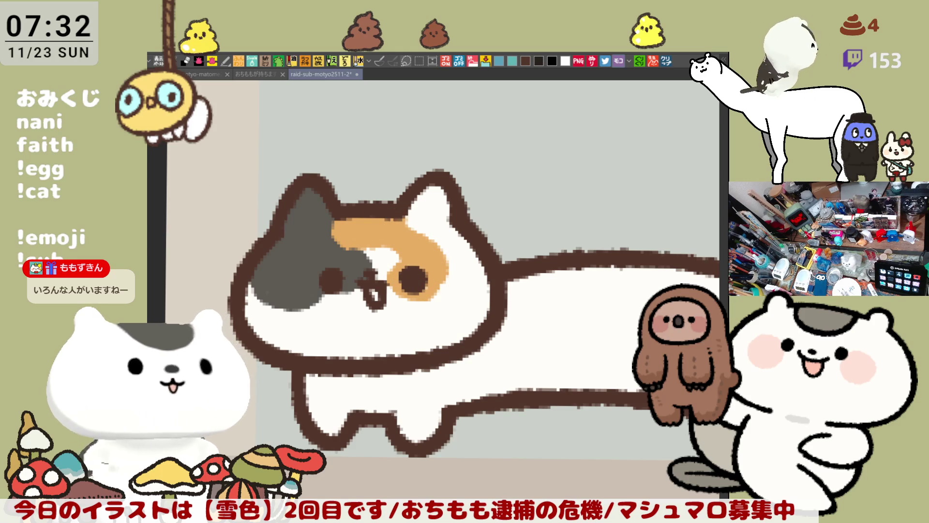
pyautogui.click(450, 211)
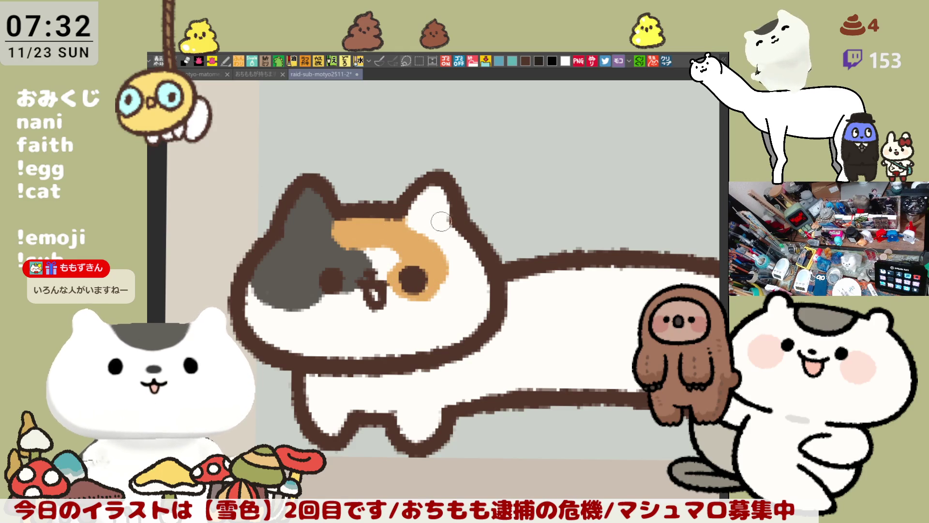
pyautogui.moveTo(404, 222)
pyautogui.mouseDown()
pyautogui.moveTo(457, 218)
pyautogui.moveTo(440, 227)
pyautogui.moveTo(429, 227)
pyautogui.moveTo(462, 218)
pyautogui.moveTo(426, 203)
pyautogui.moveTo(406, 218)
pyautogui.moveTo(462, 256)
pyautogui.moveTo(444, 274)
pyautogui.mouseUp()
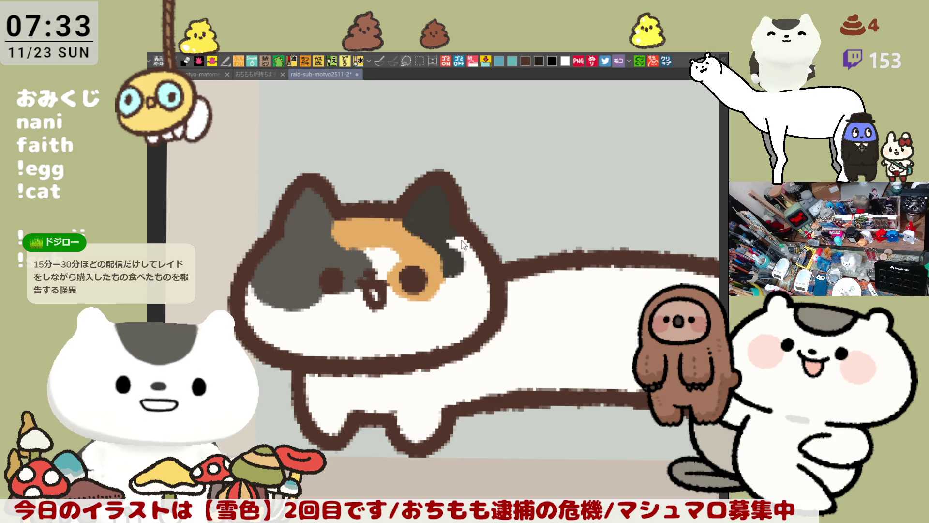
pyautogui.moveTo(448, 271)
pyautogui.mouseDown()
pyautogui.moveTo(457, 289)
pyautogui.moveTo(442, 301)
pyautogui.moveTo(445, 272)
pyautogui.moveTo(438, 290)
pyautogui.moveTo(455, 275)
pyautogui.moveTo(448, 296)
pyautogui.moveTo(426, 293)
pyautogui.moveTo(432, 242)
pyautogui.mouseUp()
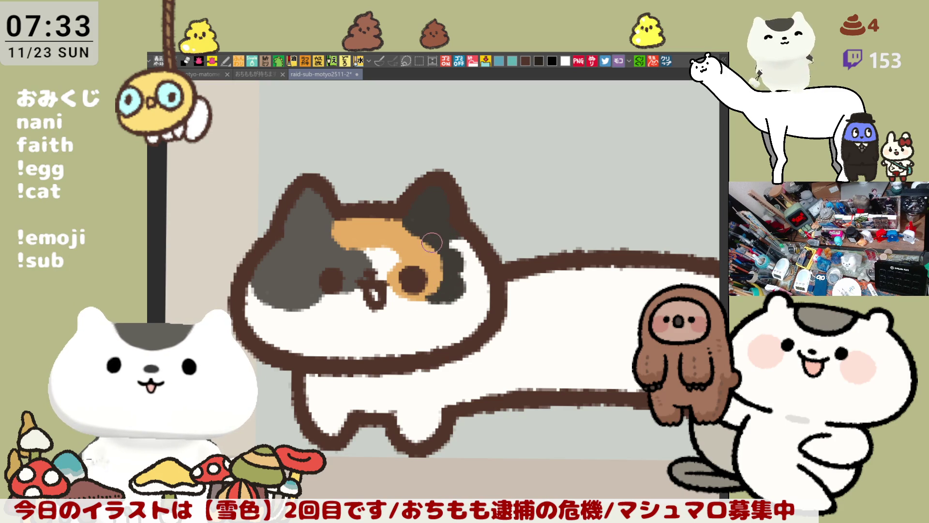